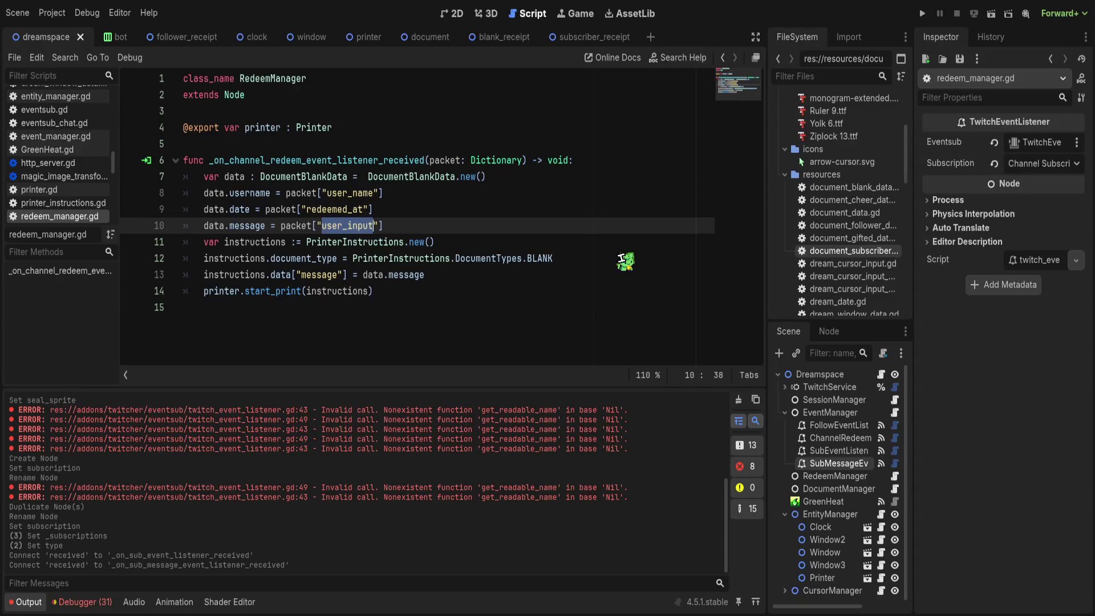
# Step: Open document_manager.gd and scroll down to the follower event handler
pyautogui.click(895, 489)
pyautogui.scroll(-4, 375, 249)
pyautogui.scroll(-1, 374, 250)
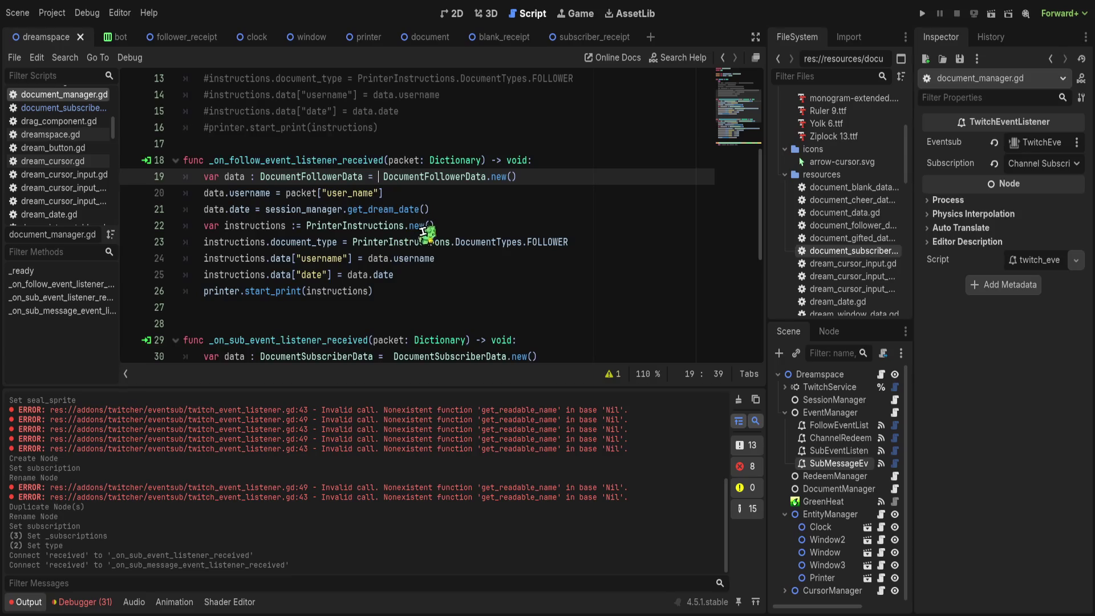
# Step: Begin a data.message = packet. line below the date assignment, then delete it entirely
pyautogui.click(473, 210)
pyautogui.press('Return')
pyautogui.write('dat')
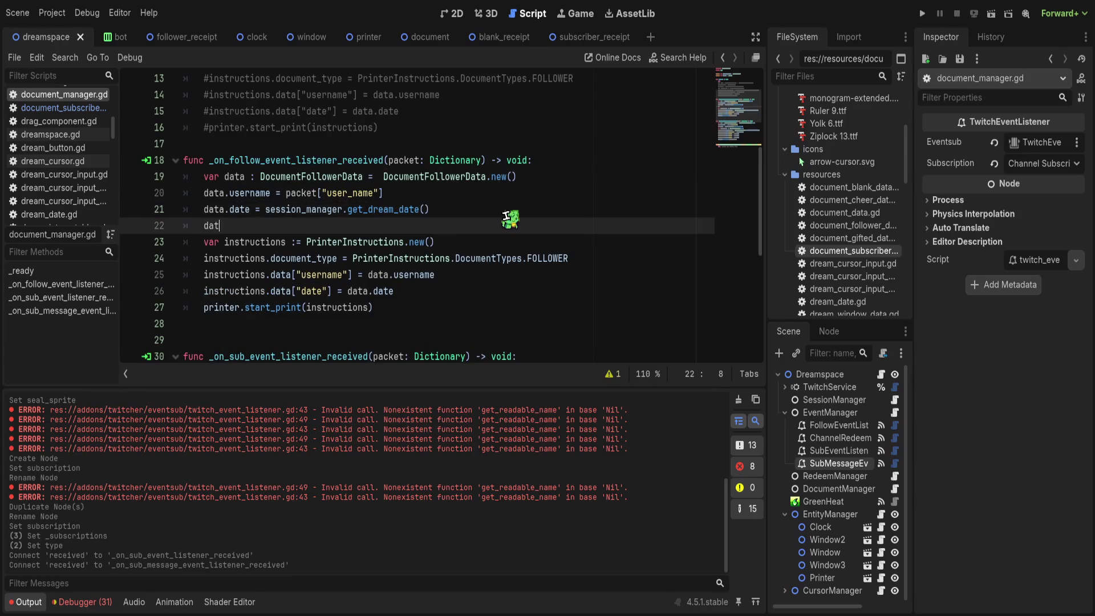
pyautogui.write('a.message')
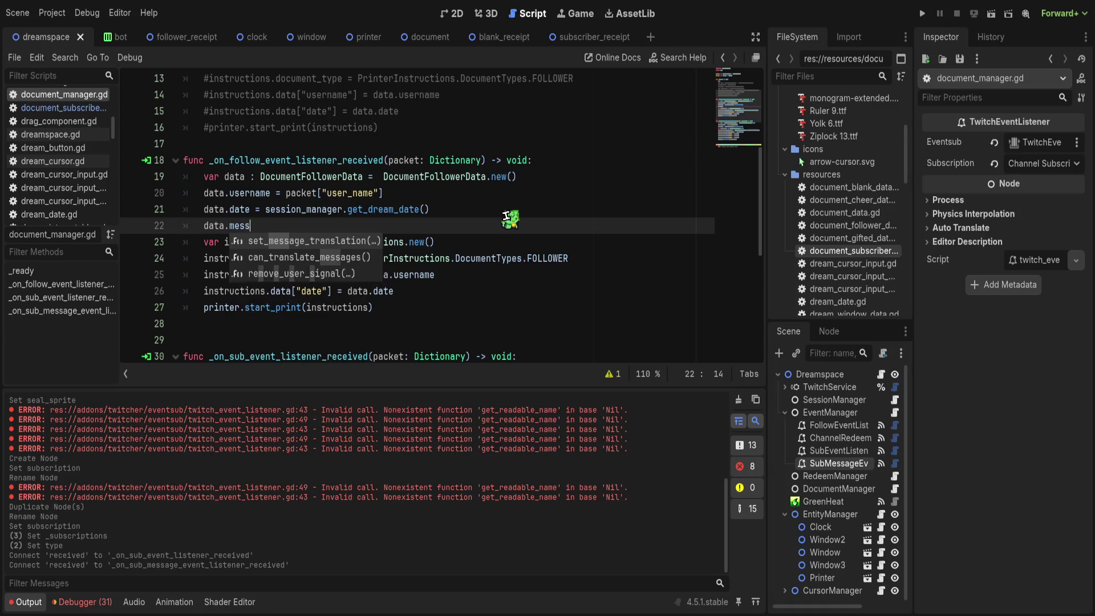
pyautogui.press('BackSpace')
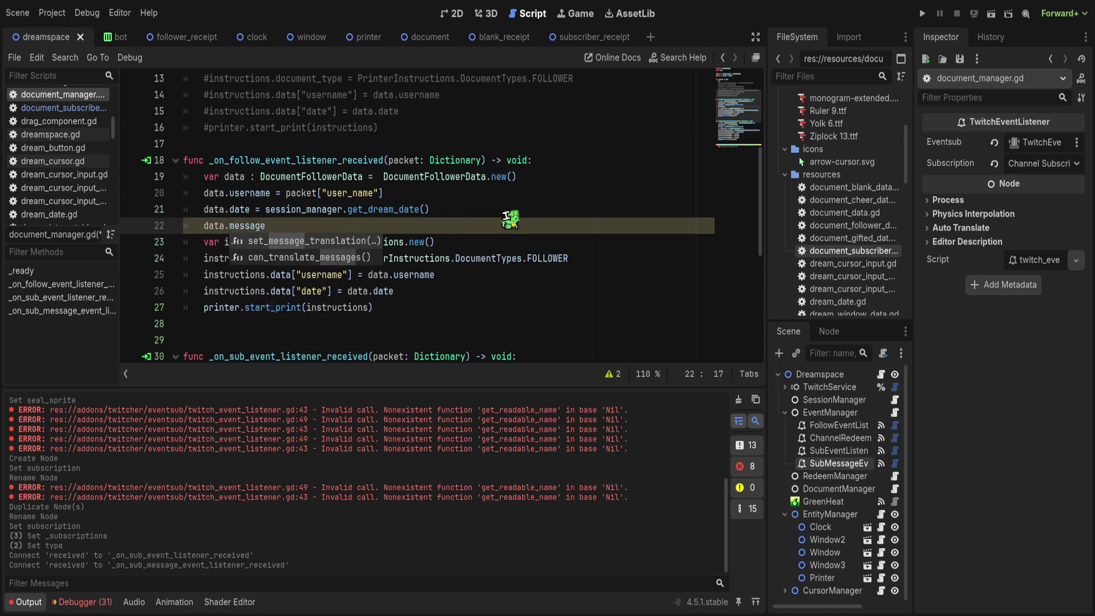
pyautogui.write(' =')
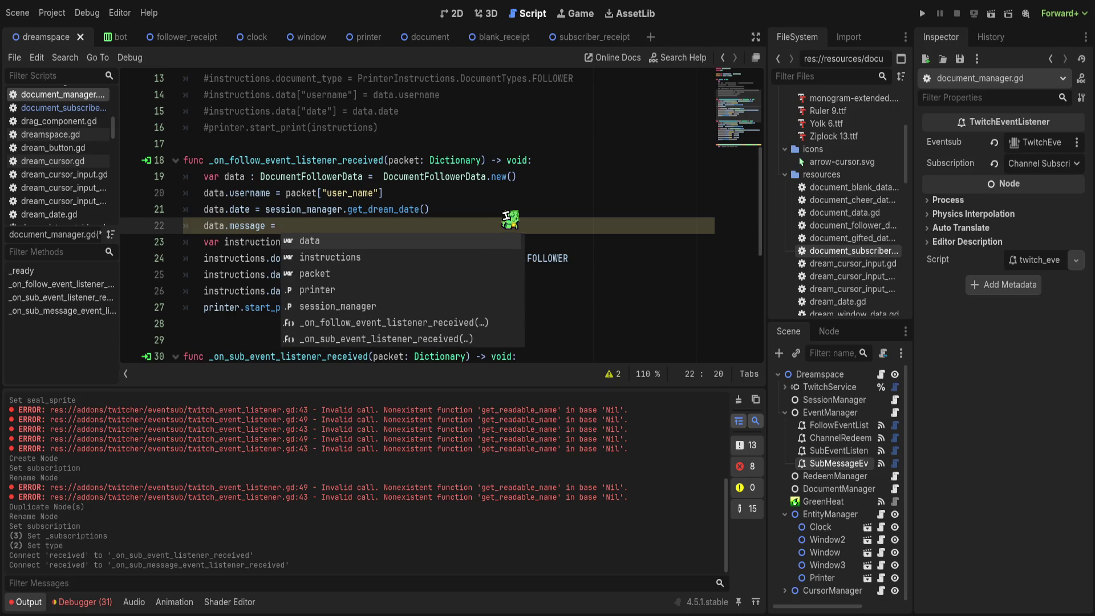
pyautogui.write(' packet.')
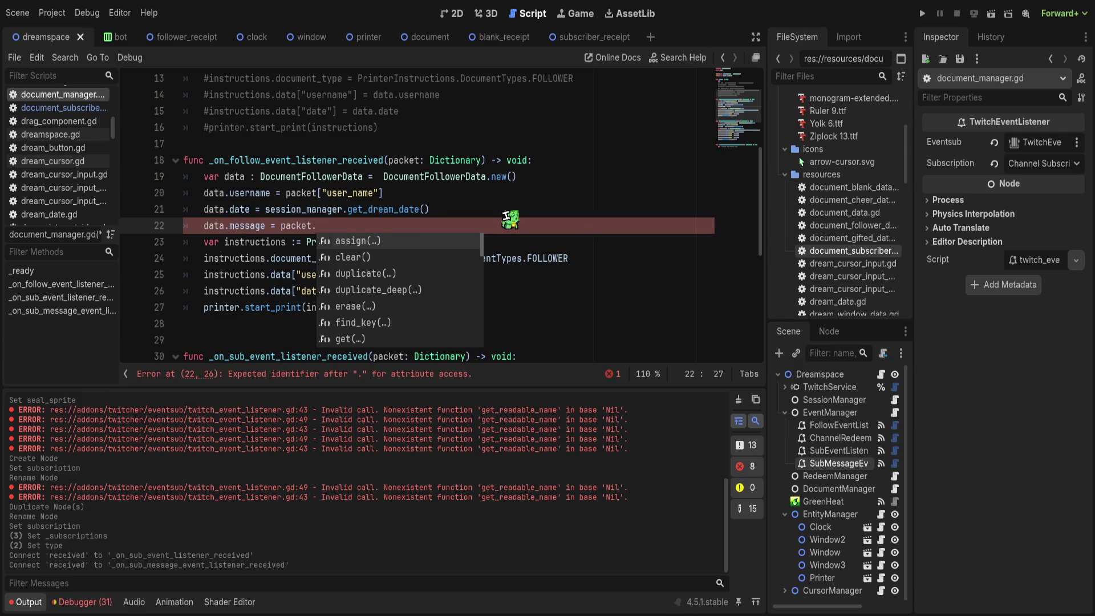
pyautogui.press('Escape')
pyautogui.press('BackSpace')
pyautogui.press('BackSpace')
pyautogui.press('BackSpace')
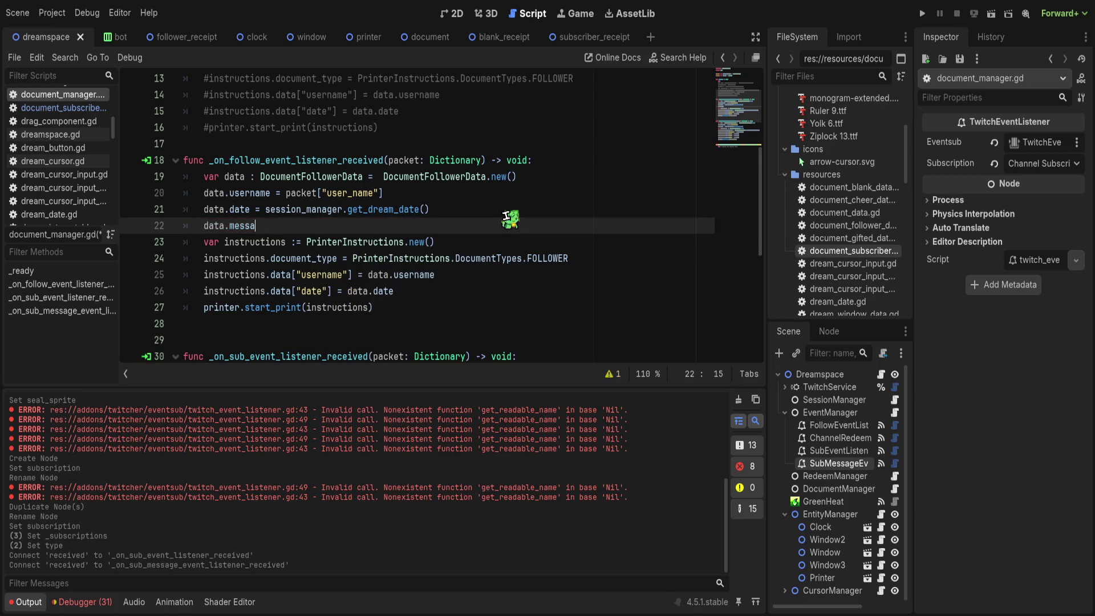
pyautogui.press('BackSpace')
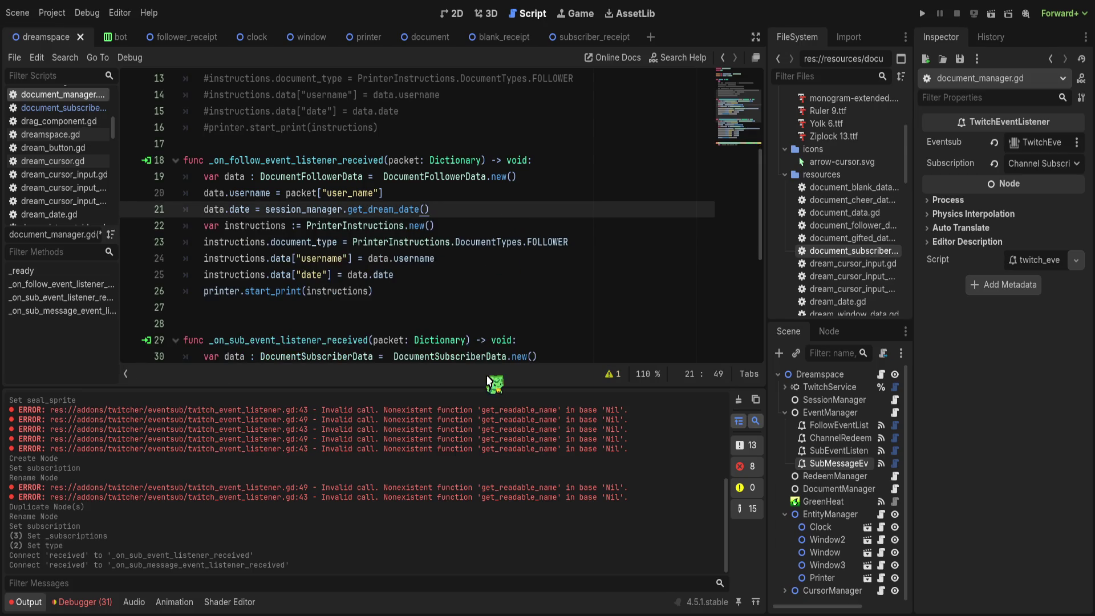
# Step: Add data.tier = packet["tier"][0] below the subscriber handler's date line and save
pyautogui.scroll(-5, 387, 168)
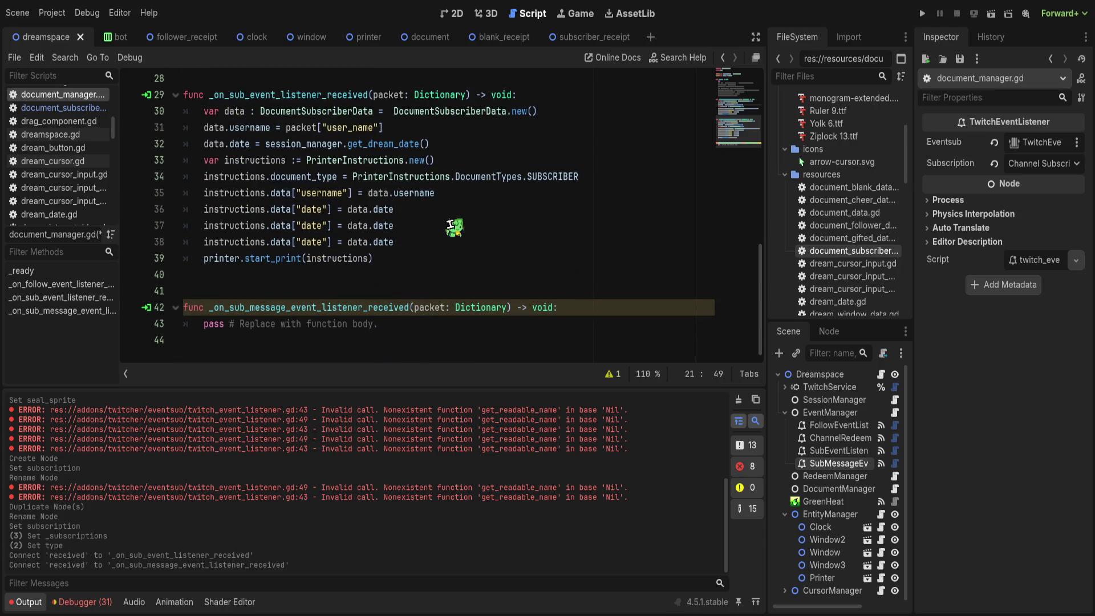
pyautogui.click(431, 145)
pyautogui.press('Return')
pyautogui.write('data.tier ')
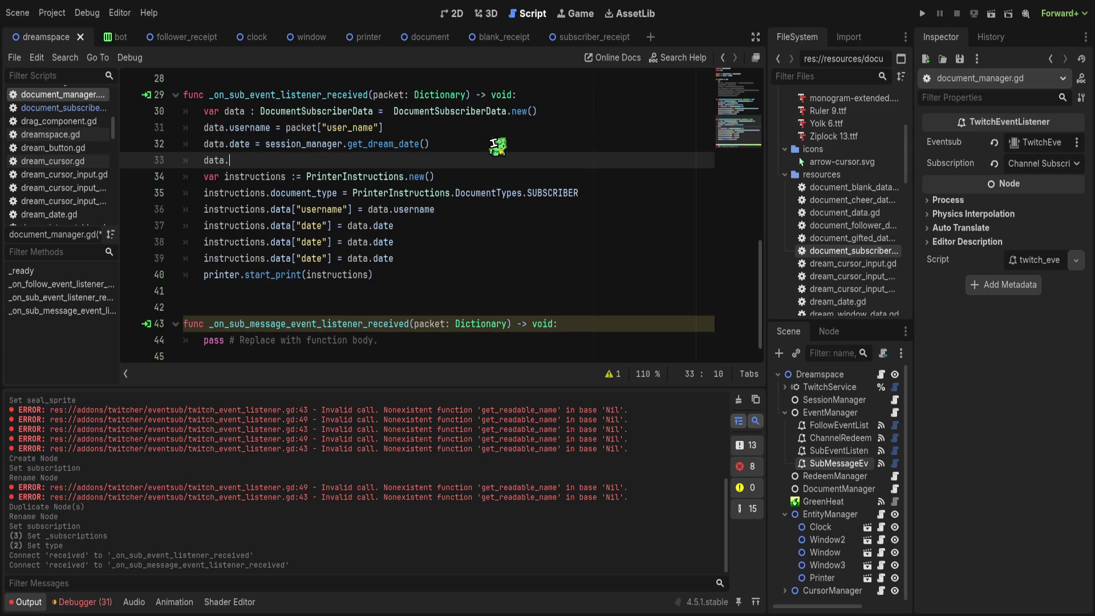
pyautogui.write('=  pac')
pyautogui.press('BackSpace')
pyautogui.press('BackSpace')
pyautogui.press('BackSpace')
pyautogui.write('pac')
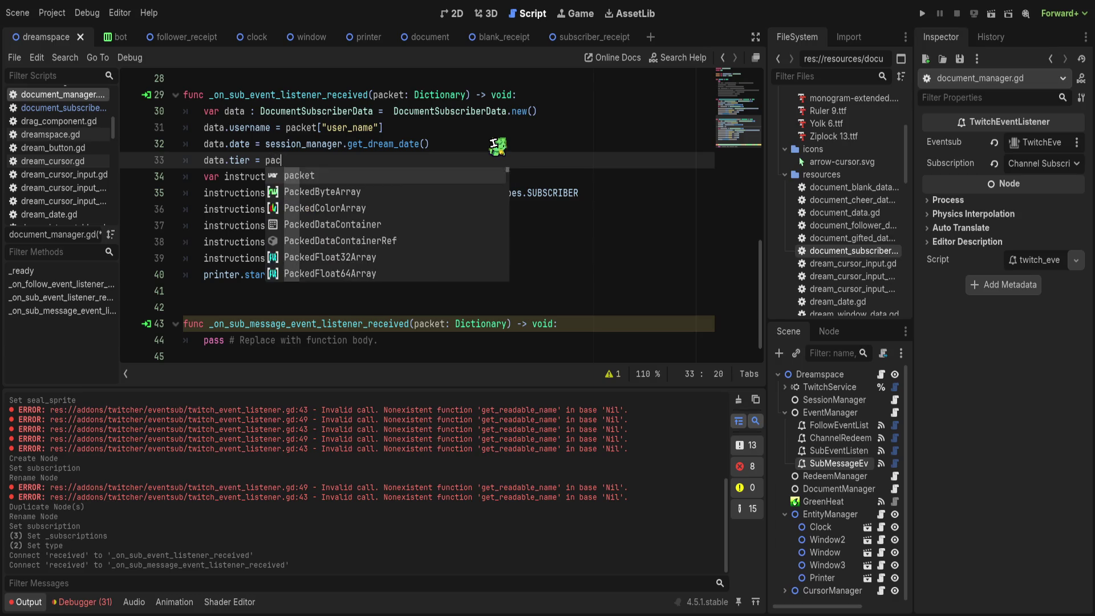
pyautogui.write('ket["')
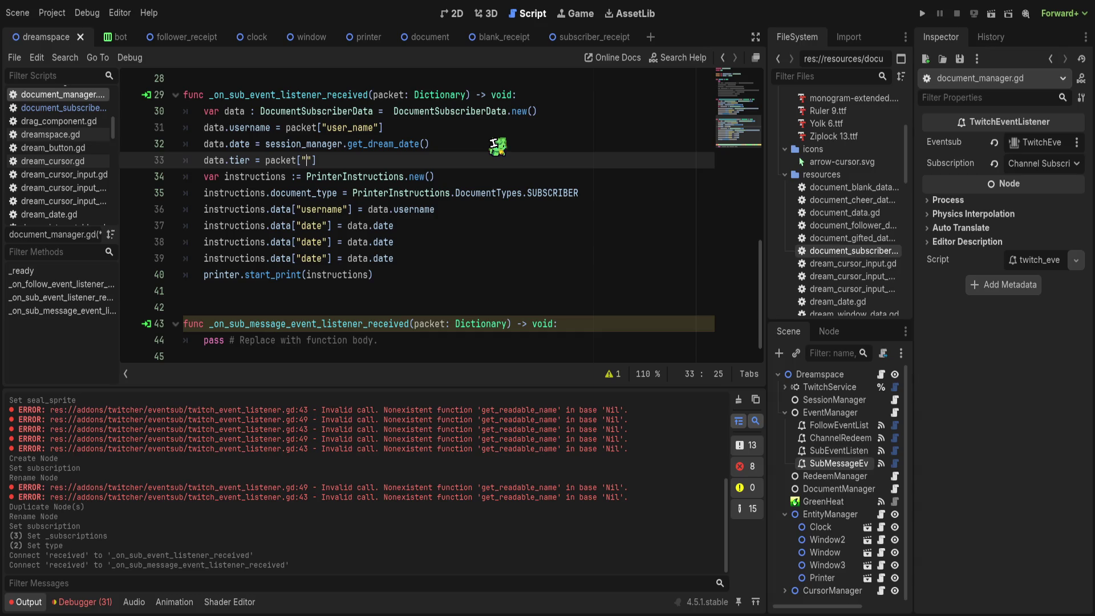
pyautogui.write('tier"]')
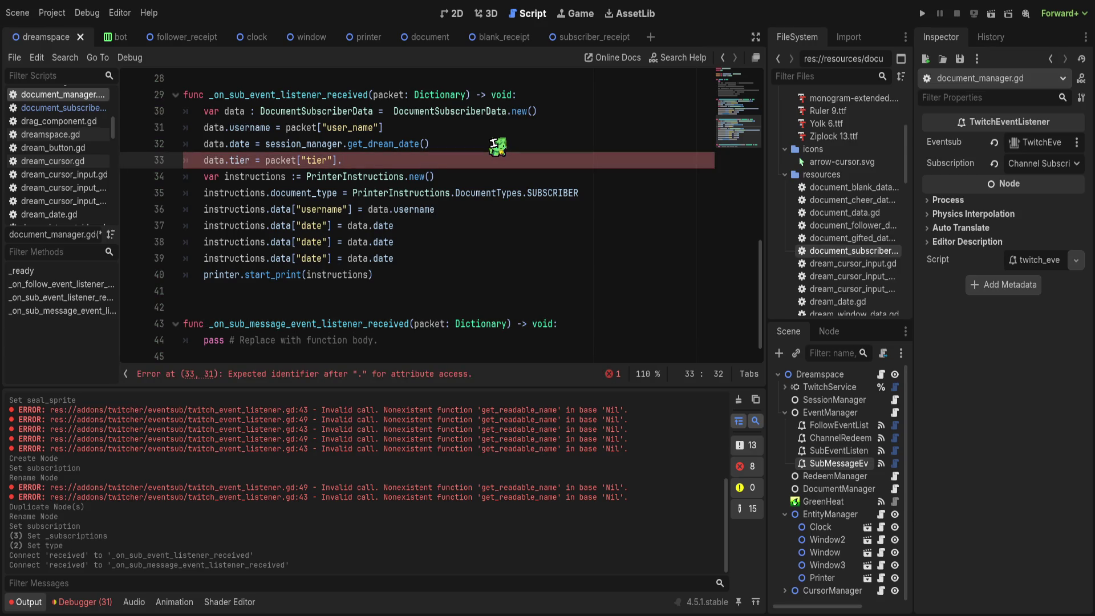
pyautogui.press('BackSpace')
pyautogui.write('[0]')
pyautogui.click(497, 145)
pyautogui.hotkey('ctrl', 's')
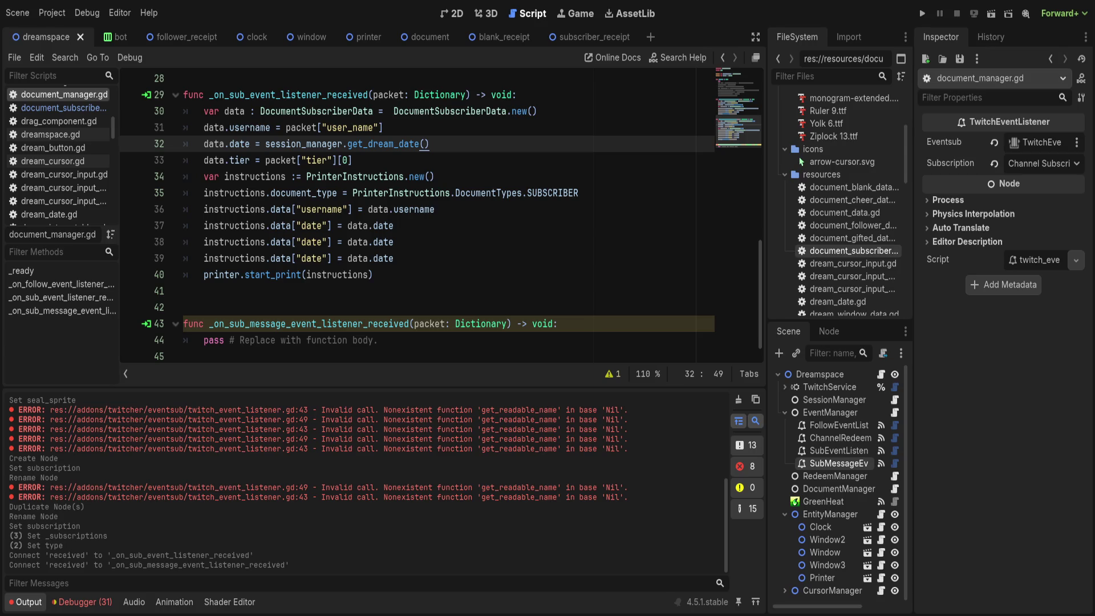
pyautogui.click(377, 160)
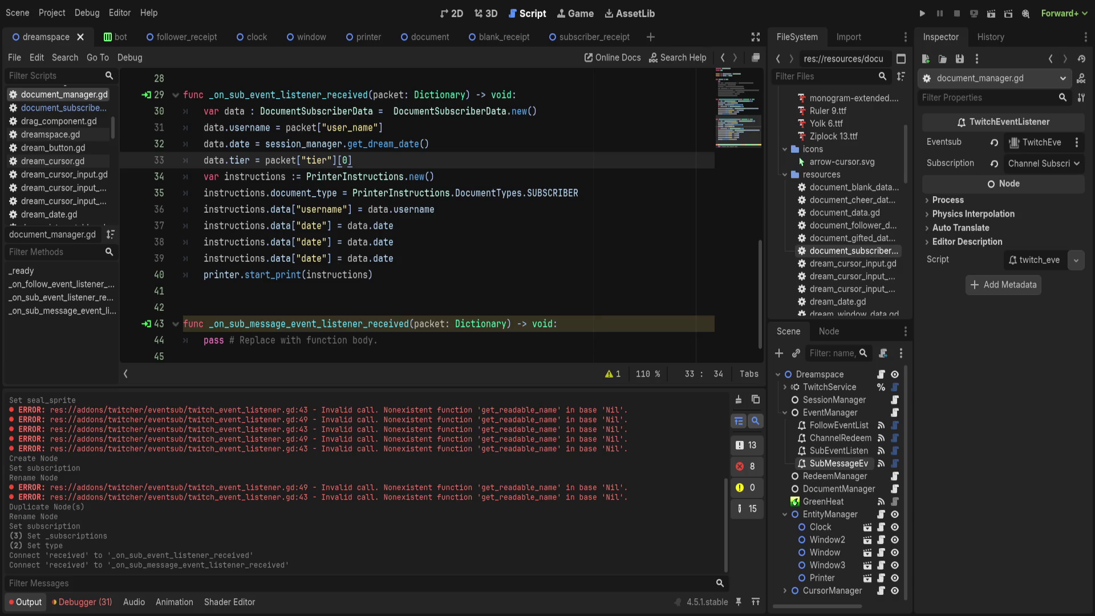
# Step: Delete duplicated date lines 38–39 and change line 37 to instructions.data["tier"] = data.tier
pyautogui.moveTo(428, 265); pyautogui.dragTo(182, 242)
pyautogui.press('BackSpace')
pyautogui.doubleClick(312, 225)
pyautogui.write('tier')
pyautogui.moveTo(347, 225); pyautogui.dragTo(452, 223)
pyautogui.write('data.tier')
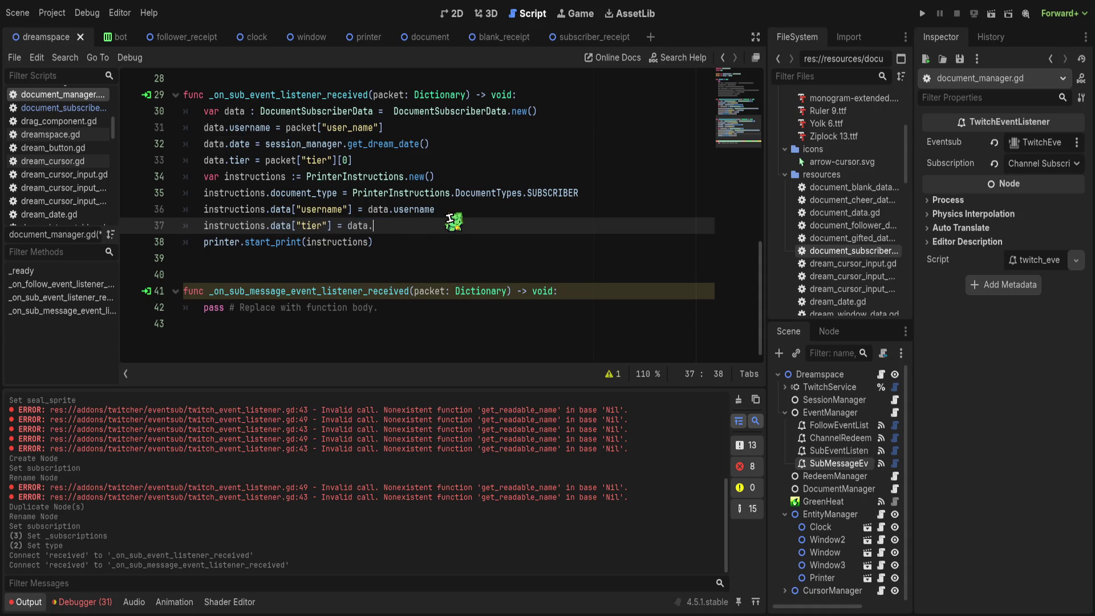
pyautogui.press('Escape')
pyautogui.press('Down')
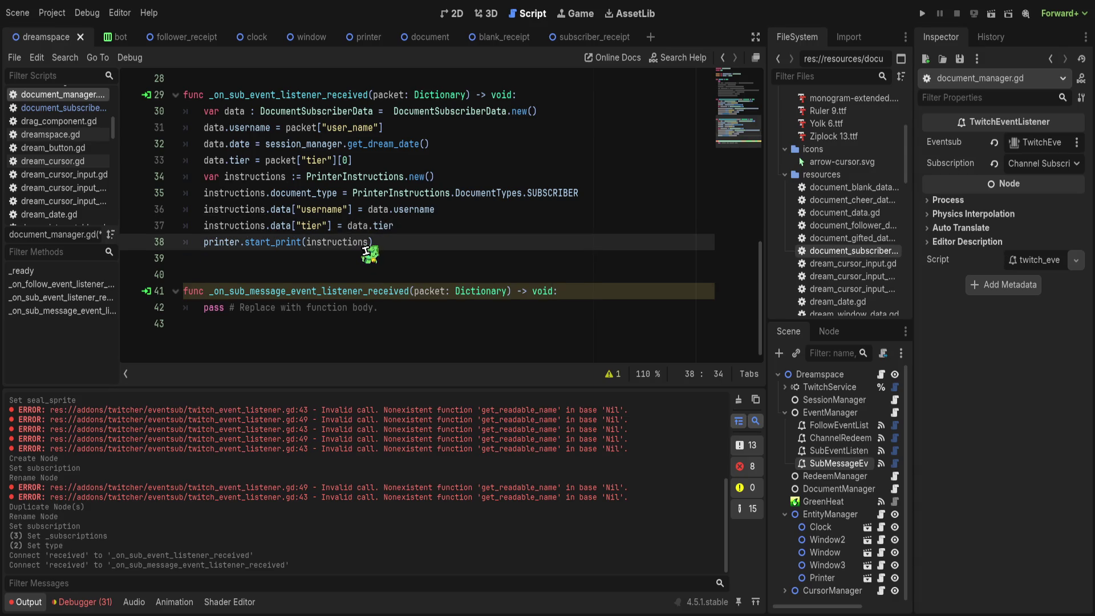
pyautogui.click(393, 241)
pyautogui.moveTo(393, 242)
pyautogui.mouseDown()
pyautogui.moveTo(380, 145)
pyautogui.moveTo(205, 112)
pyautogui.mouseUp()
pyautogui.hotkey('ctrl', 'c')
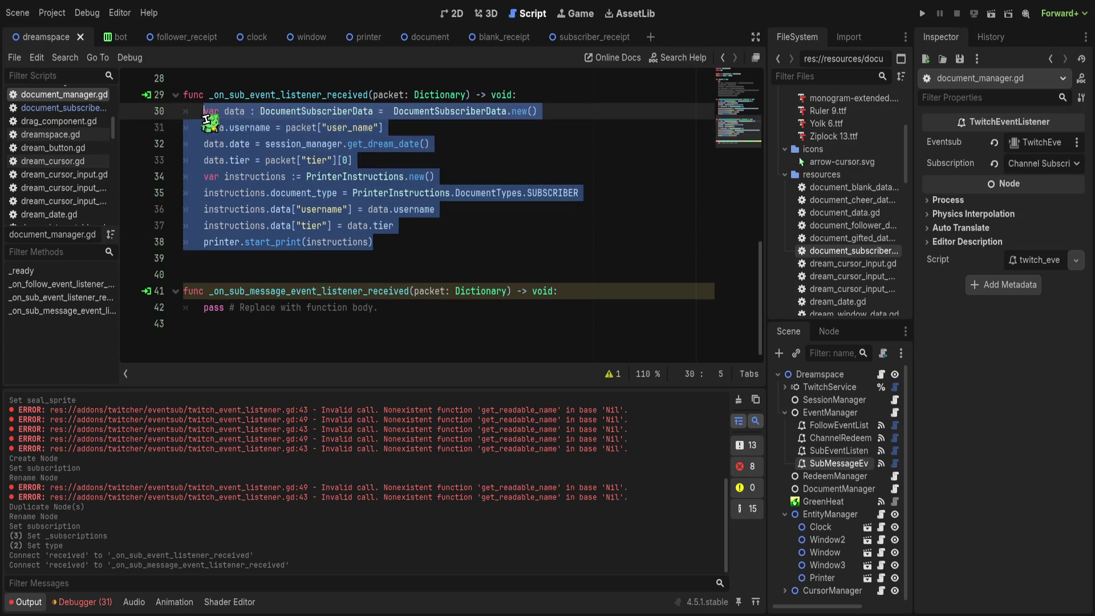
# Step: Paste the copied subscriber body over pass in the sub message handler, checking document_subscriber_data.gd
pyautogui.doubleClick(211, 308)
pyautogui.moveTo(204, 310); pyautogui.dragTo(418, 312)
pyautogui.hotkey('ctrl', 'v')
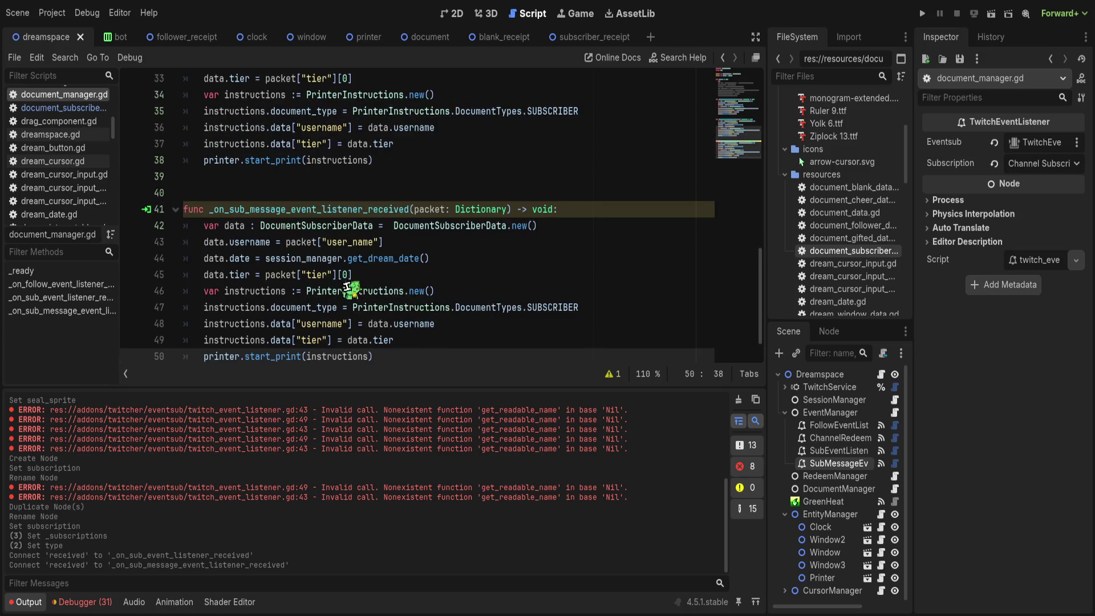
pyautogui.click(281, 275)
pyautogui.click(388, 276)
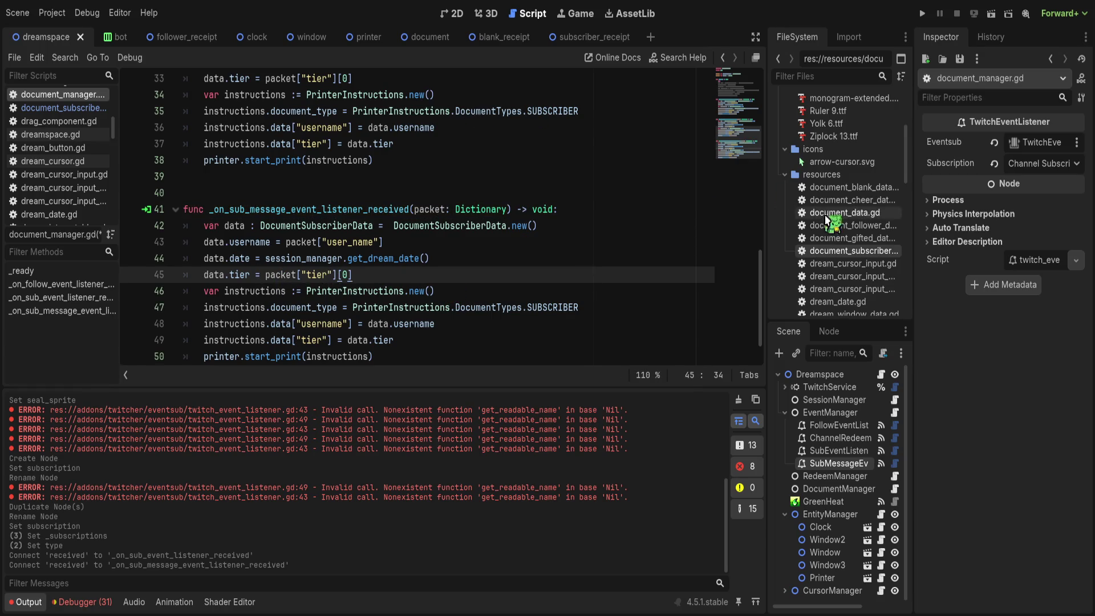
pyautogui.doubleClick(855, 251)
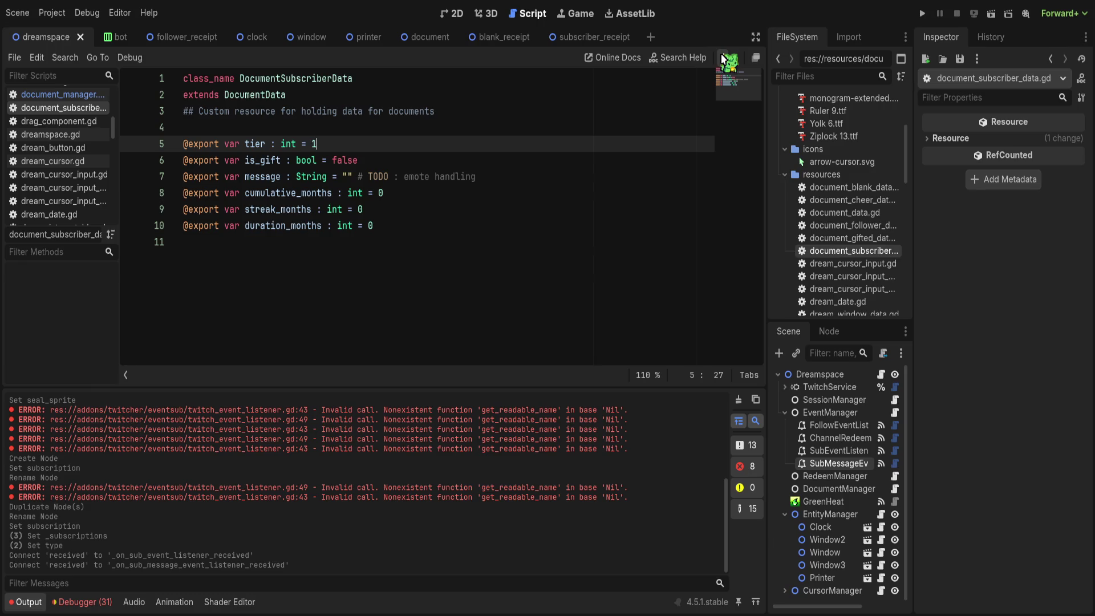
pyautogui.click(722, 58)
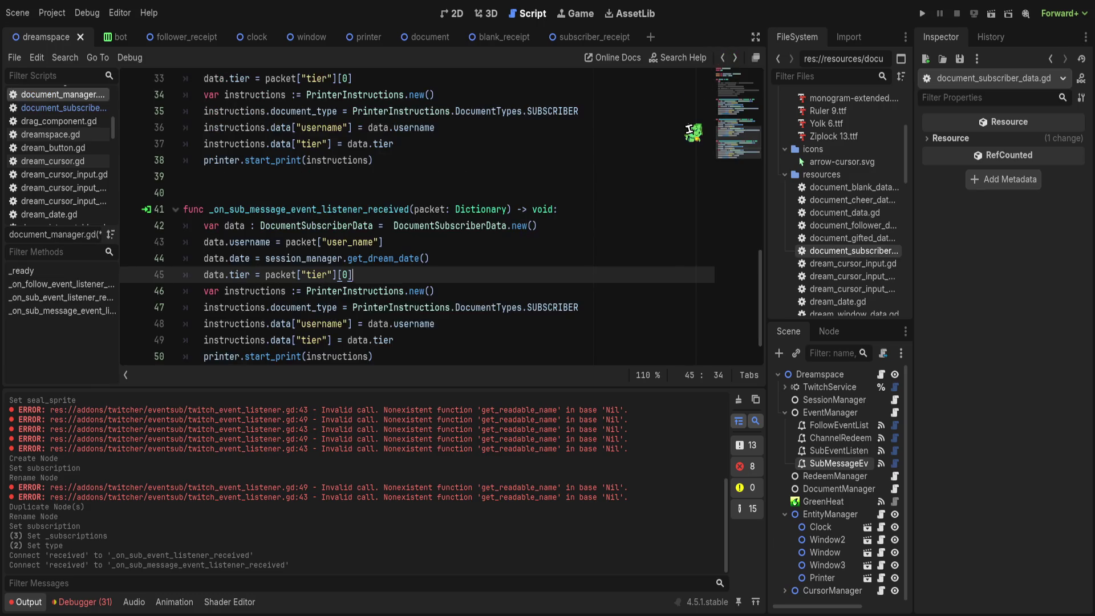
# Step: Add data.message = packet["message"]["text"] below the tier line in the sub message handler
pyautogui.press('Return')
pyautogui.write('data.message = packet')
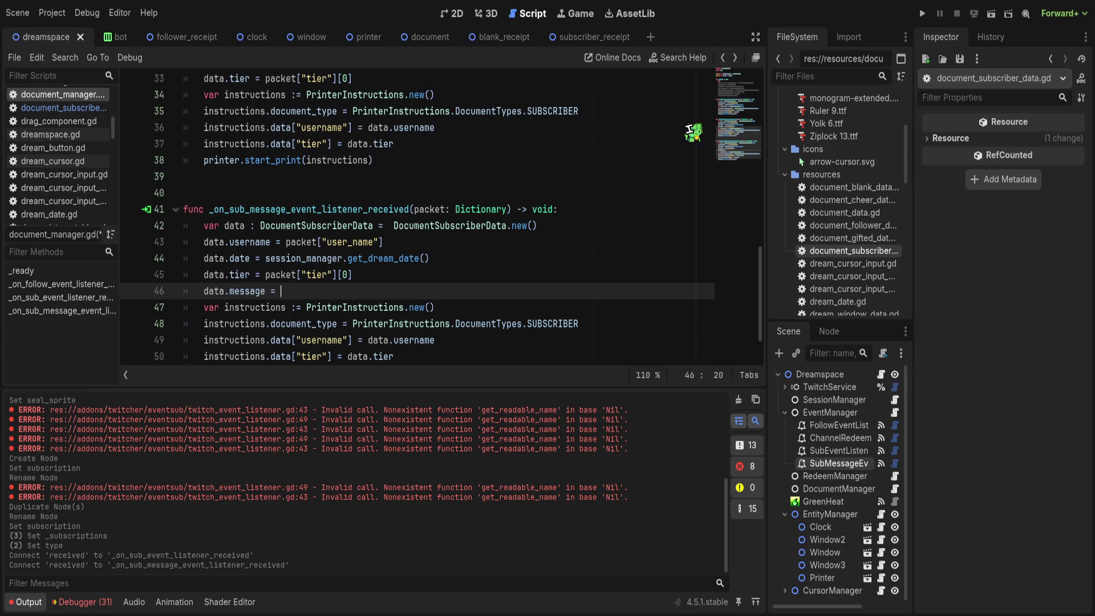
pyautogui.write('[')
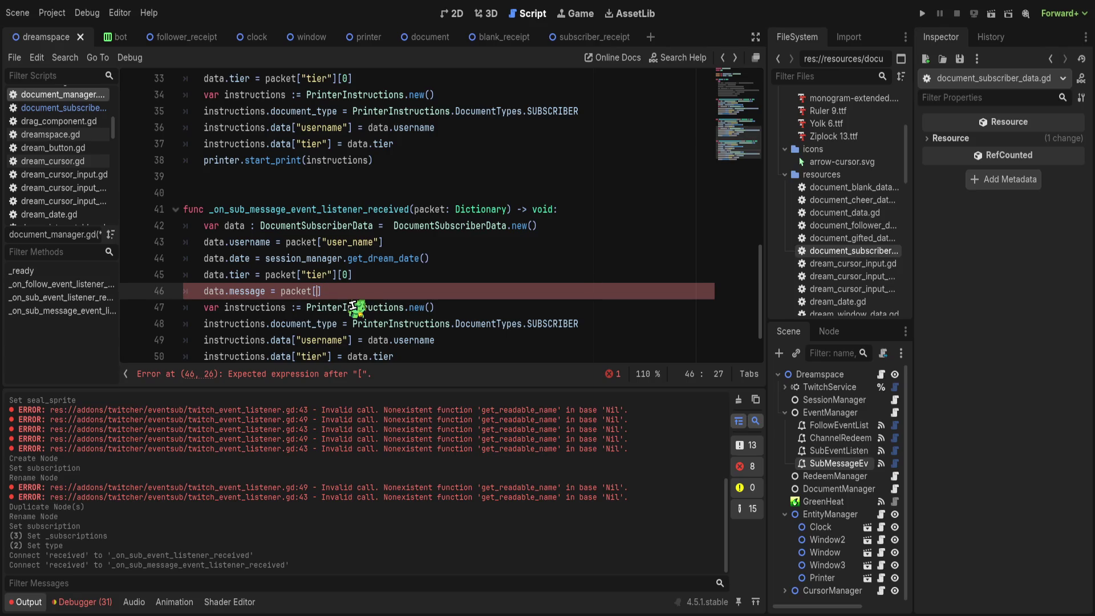
pyautogui.write('"')
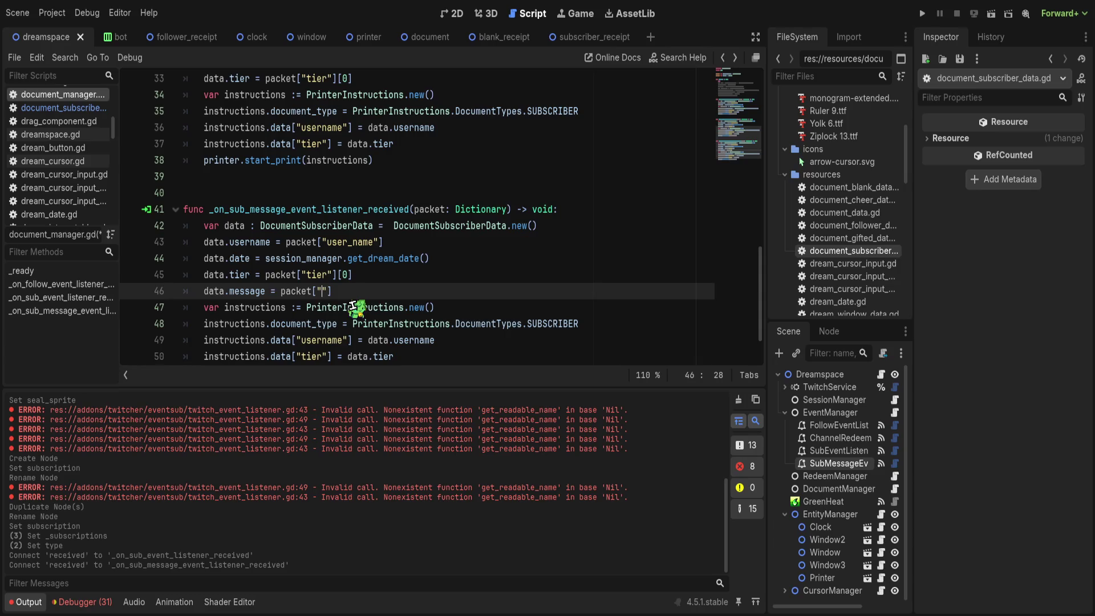
pyautogui.write('message"]["text"]')
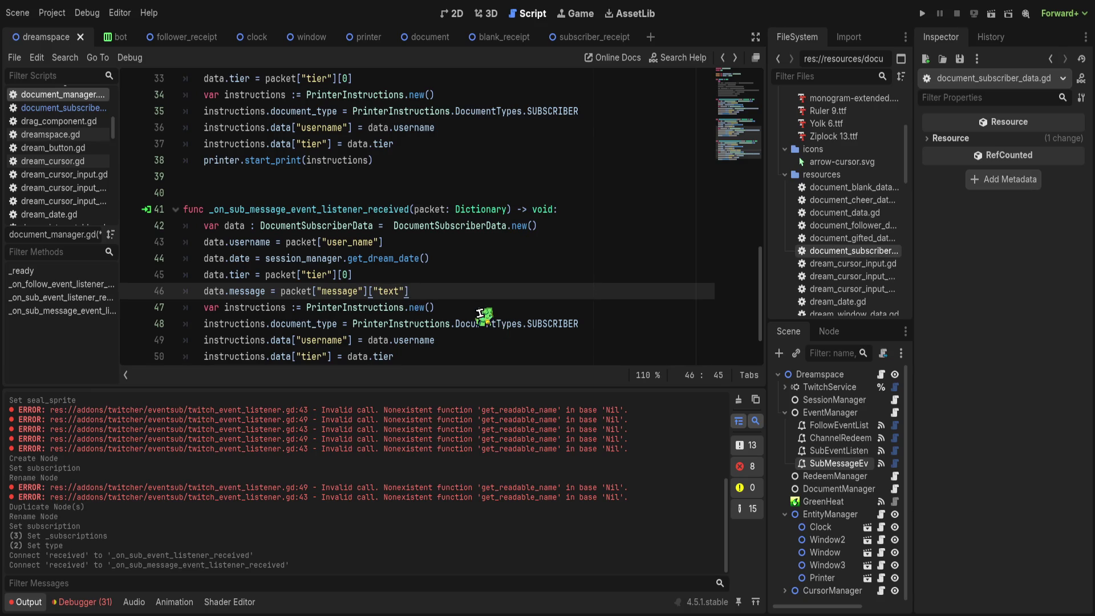
pyautogui.press('Return')
pyautogui.write('data.')
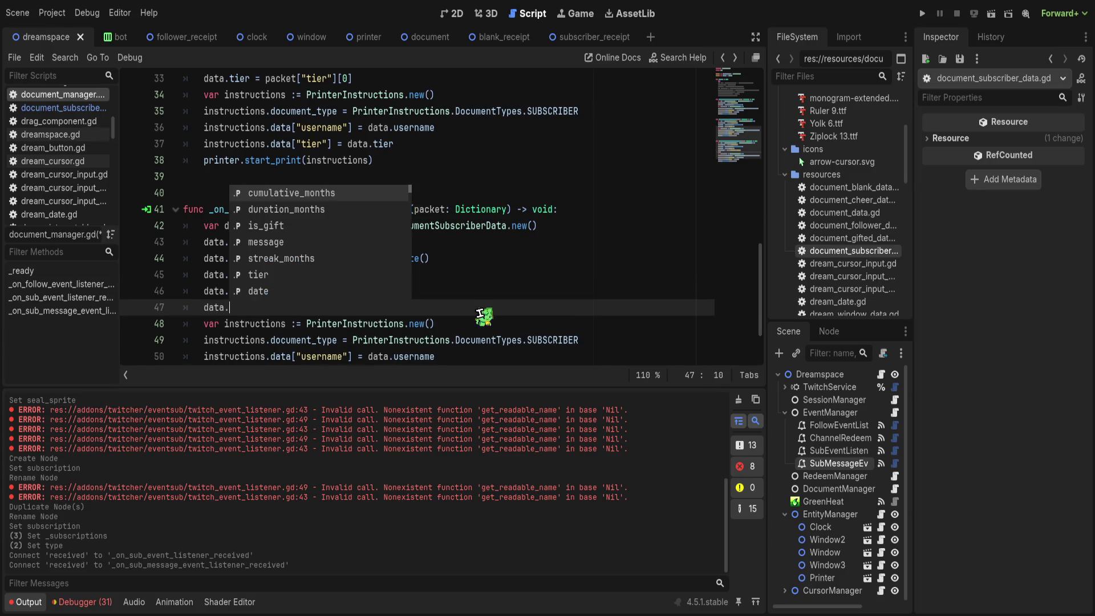
pyautogui.write('cum')
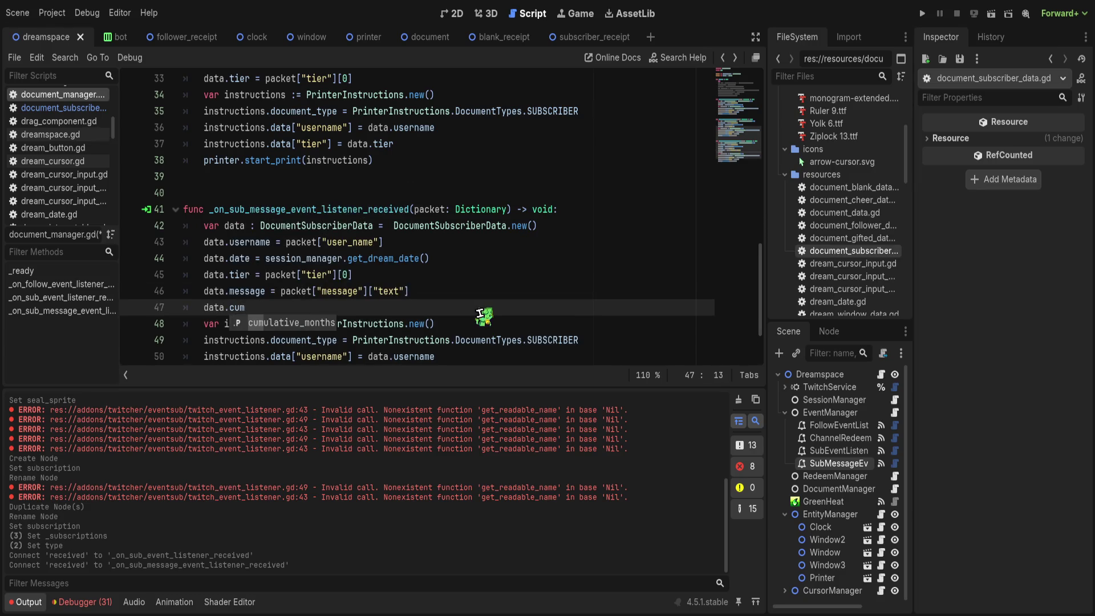
# Step: Add data.cumulative_months, data.streak_months and data.duration_months lines using autocomplete
pyautogui.press('Return')
pyautogui.press('Return')
pyautogui.write('data.streak')
pyautogui.press('Return')
pyautogui.press('Return')
pyautogui.write('data')
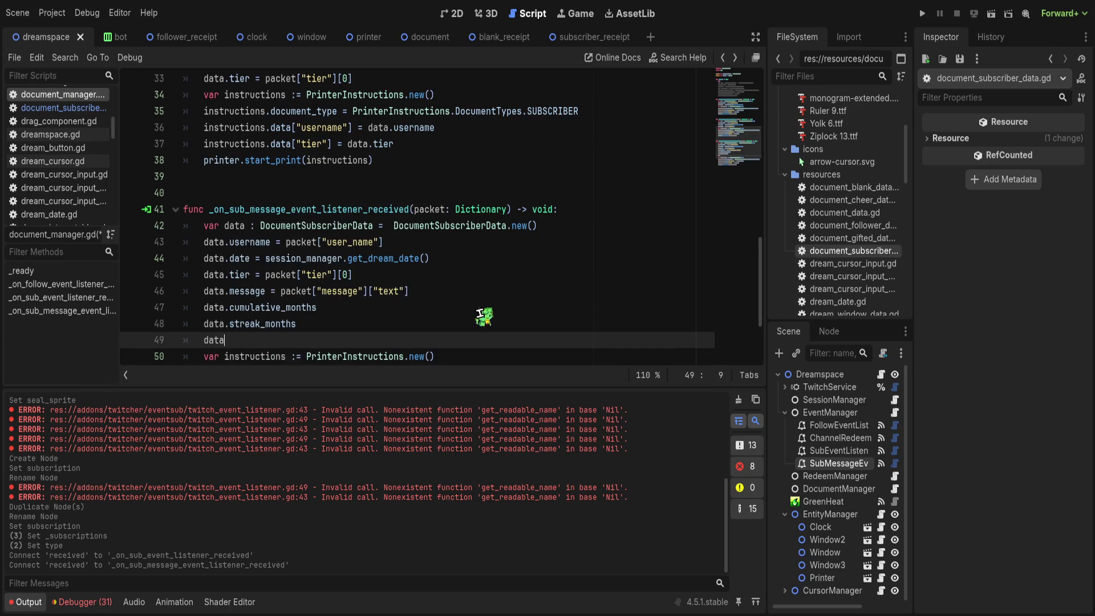
pyautogui.write('.dura')
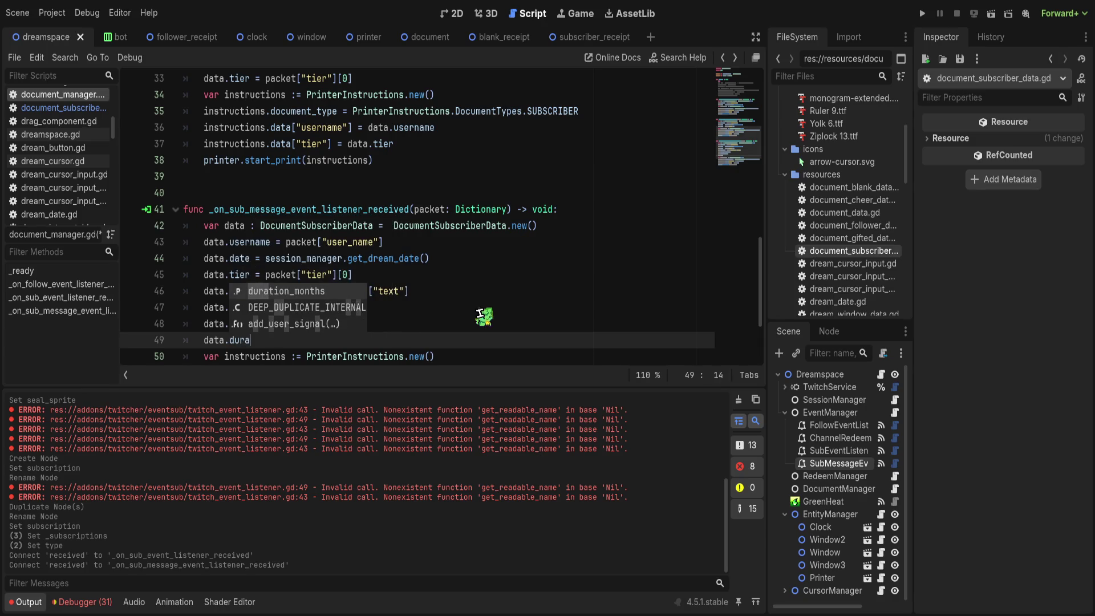
pyautogui.press('Return')
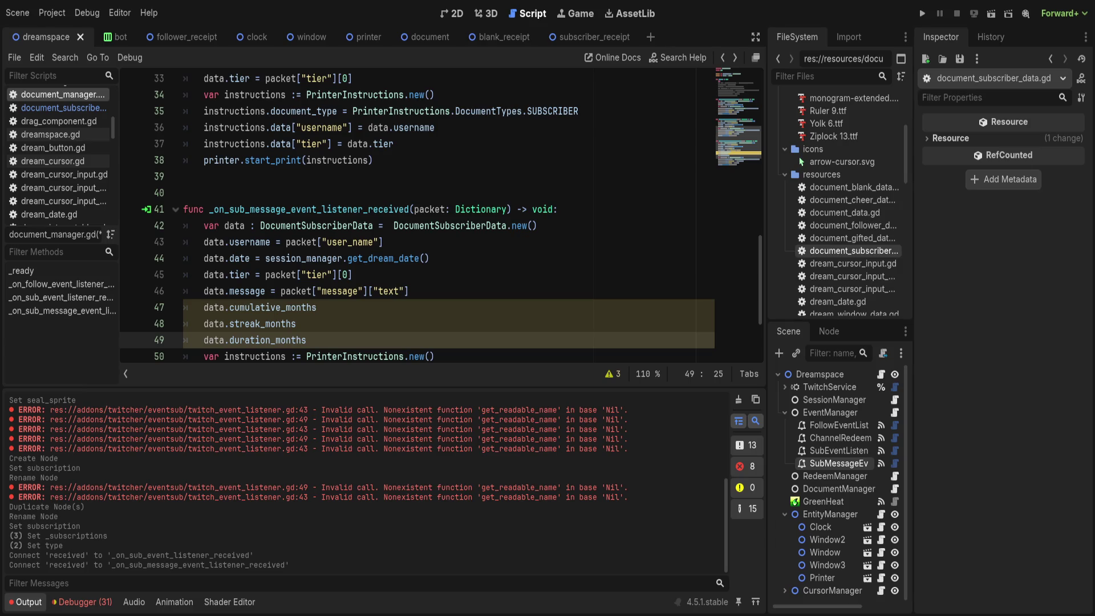
pyautogui.click(493, 308)
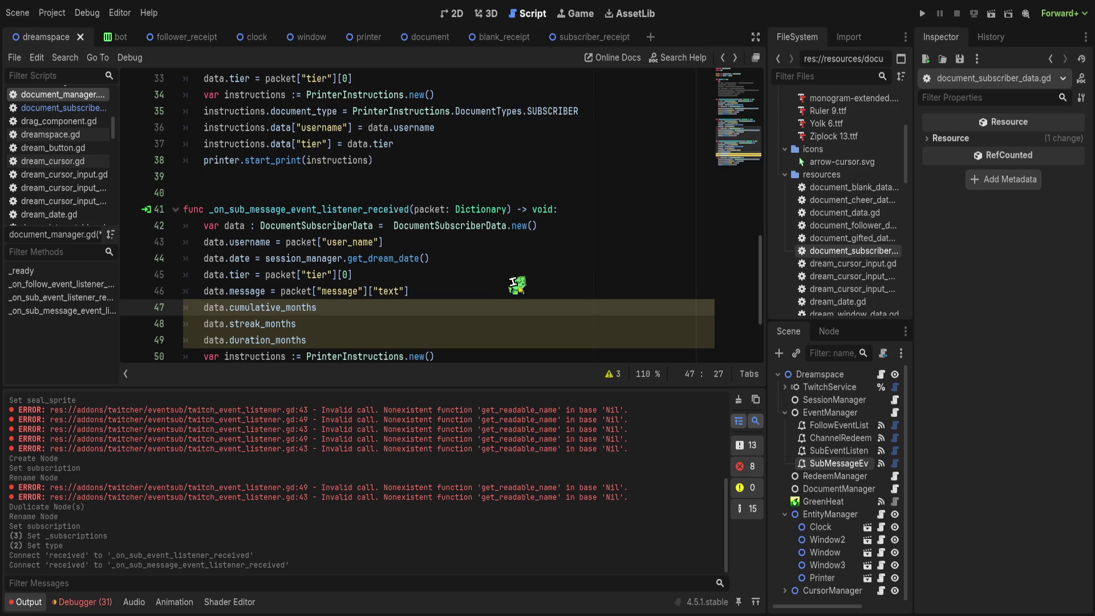
# Step: Assign packet["cumulative_months"], packet["streak_months"] and packet["duration_months"] to the three month fields
pyautogui.write(' =')
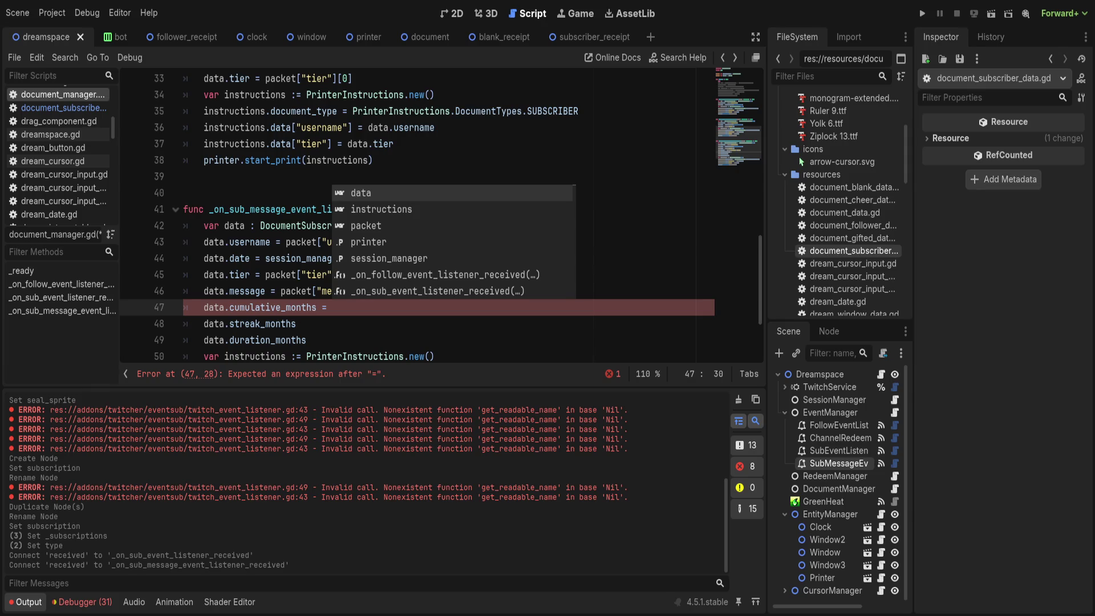
pyautogui.press('Escape')
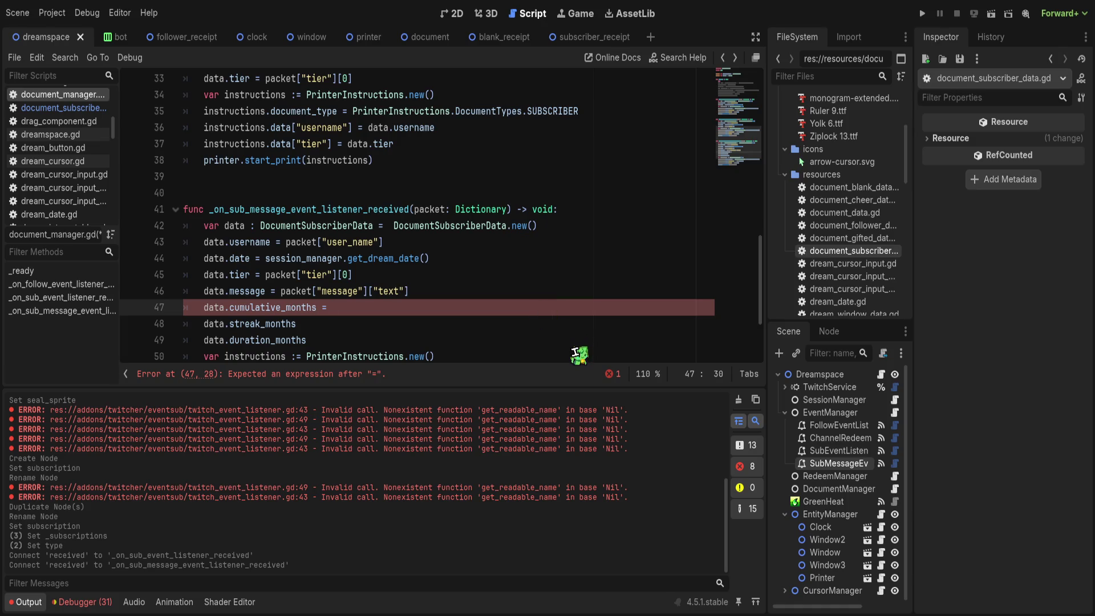
pyautogui.write('p')
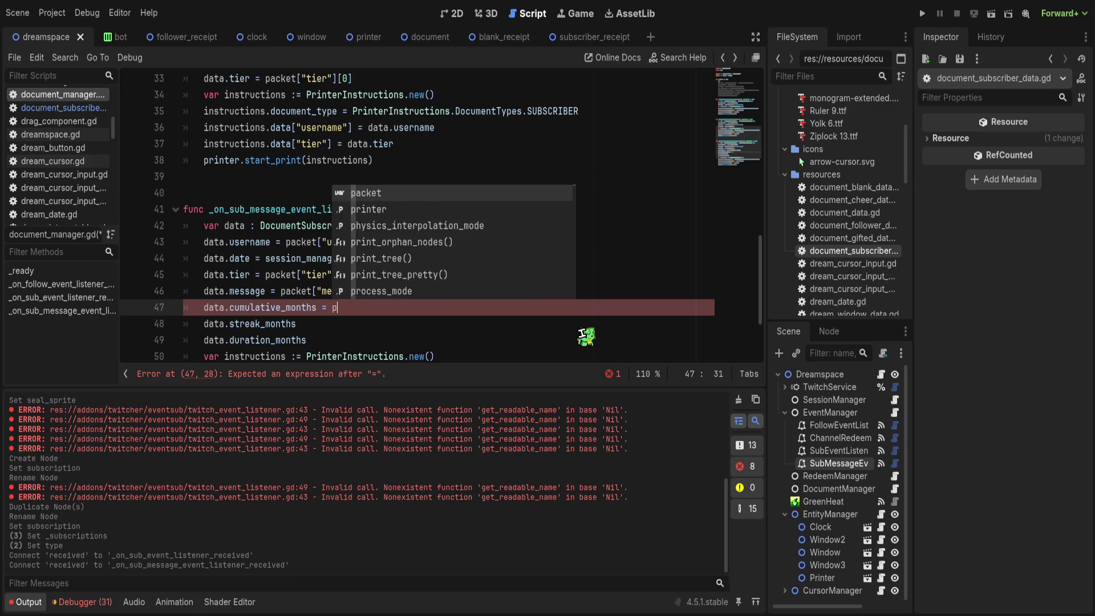
pyautogui.write('acket["cu')
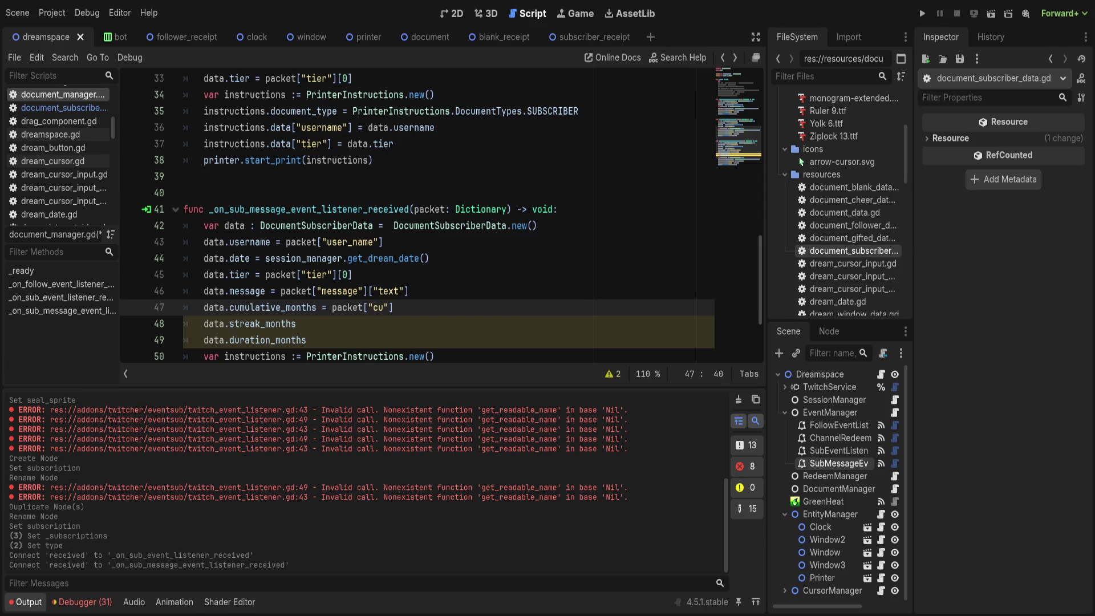
pyautogui.write('mulatiuve')
pyautogui.press('BackSpace')
pyautogui.press('BackSpace')
pyautogui.press('BackSpace')
pyautogui.write('ve_months')
pyautogui.press('Down')
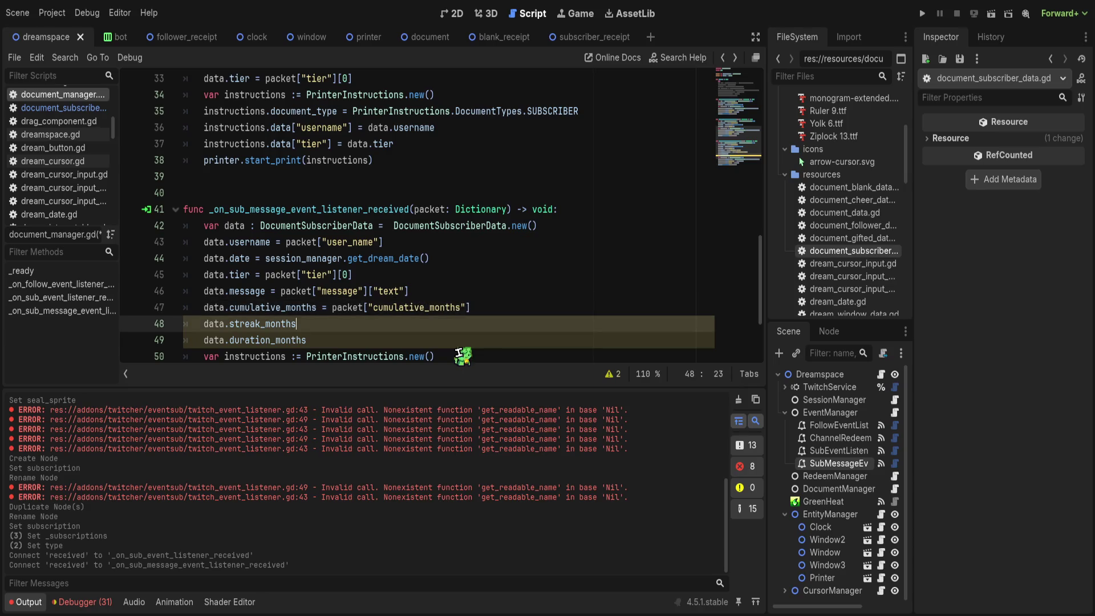
pyautogui.write(' = packet["strea')
pyautogui.write('k_months')
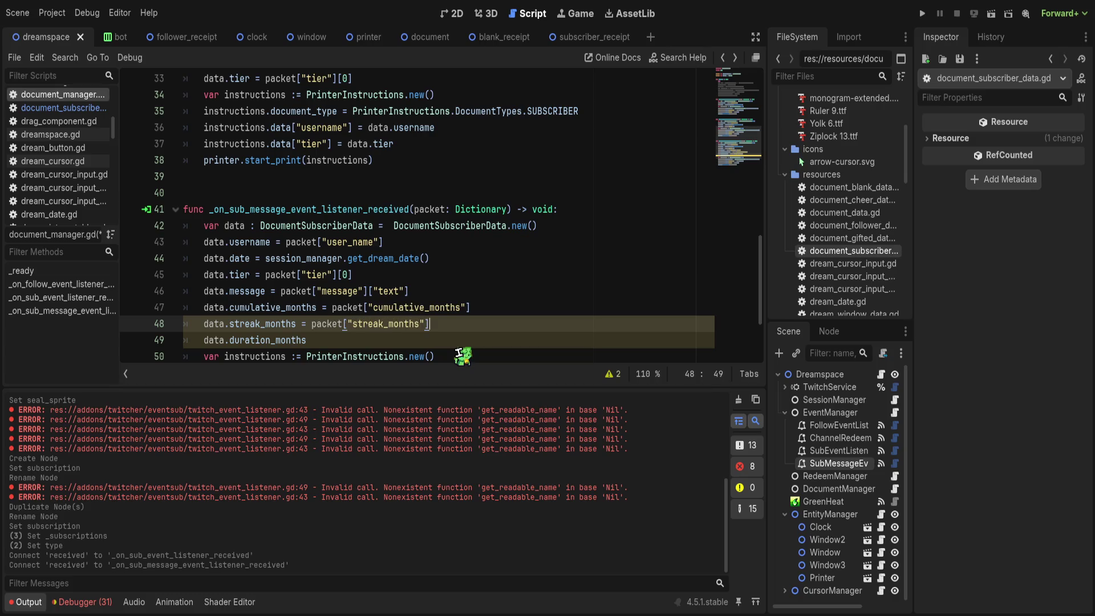
pyautogui.press('Down')
pyautogui.write('= packet')
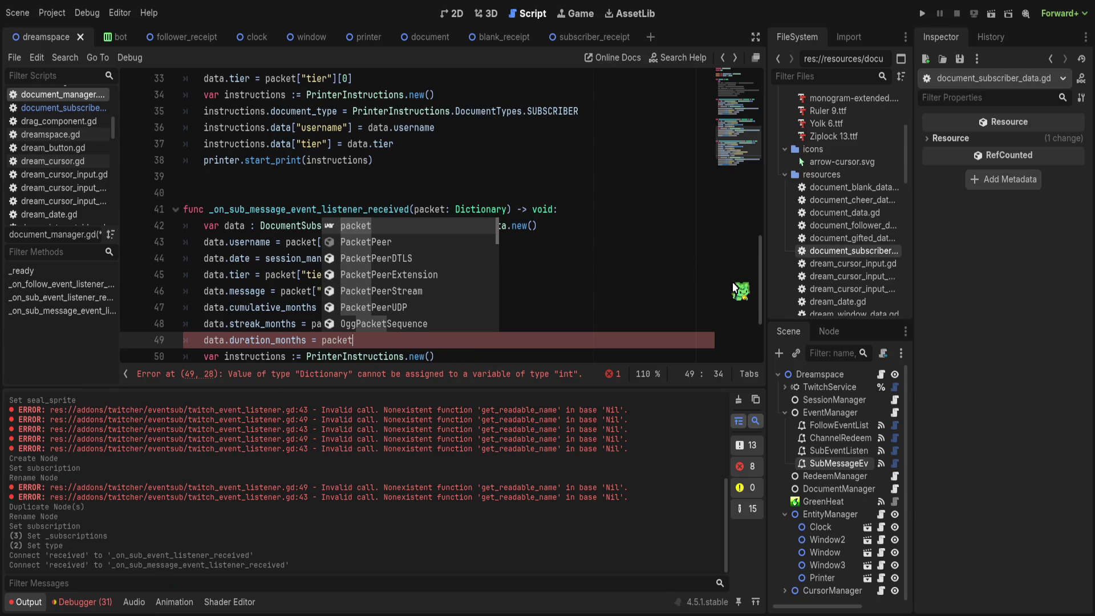
pyautogui.write('["durati')
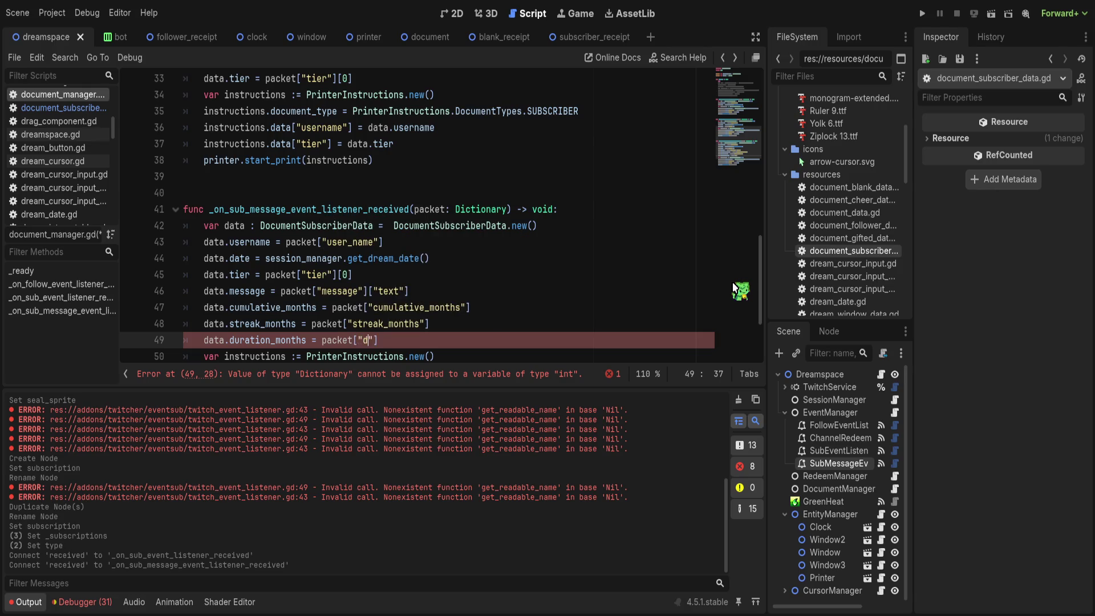
pyautogui.write('on_months')
pyautogui.click(593, 307)
pyautogui.scroll(-2, 496, 325)
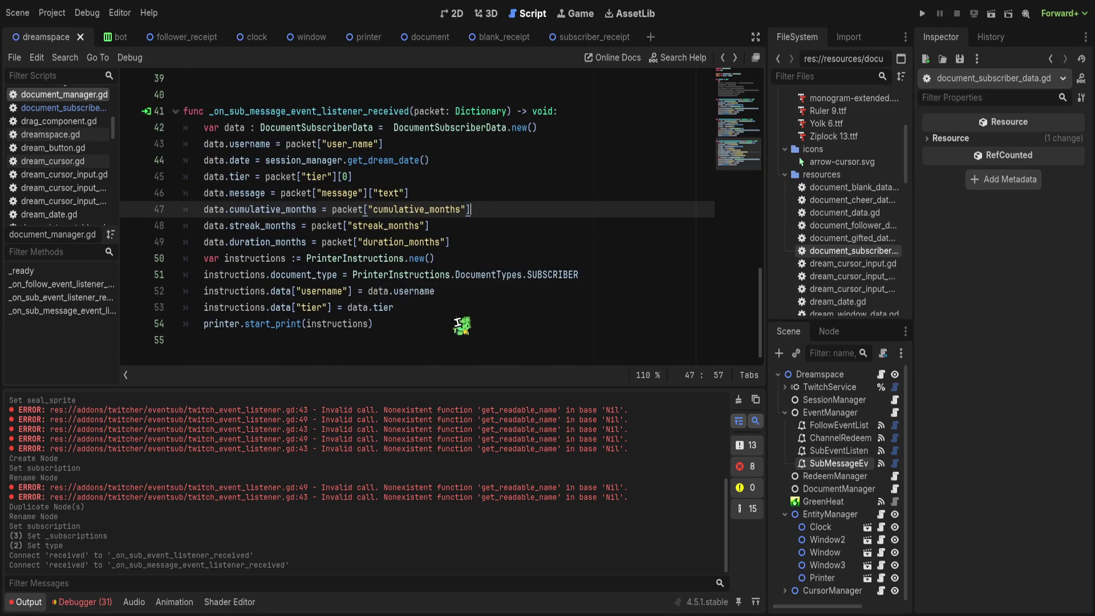
pyautogui.moveTo(435, 308); pyautogui.dragTo(196, 292)
# Step: View the subscriber_receipt scene in 2D, then add a Document Scenes slot to dreamspace's Printer and save
pyautogui.click(550, 36)
pyautogui.click(455, 14)
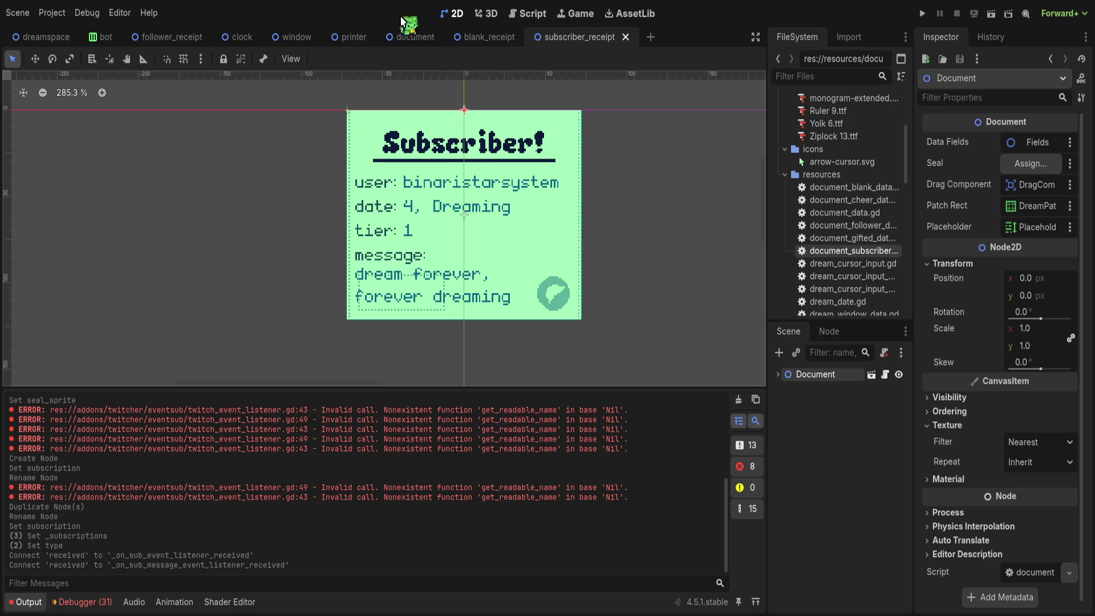
pyautogui.moveTo(176, 43)
pyautogui.moveTo(309, 42)
pyautogui.hotkey('ctrl', 'Tab')
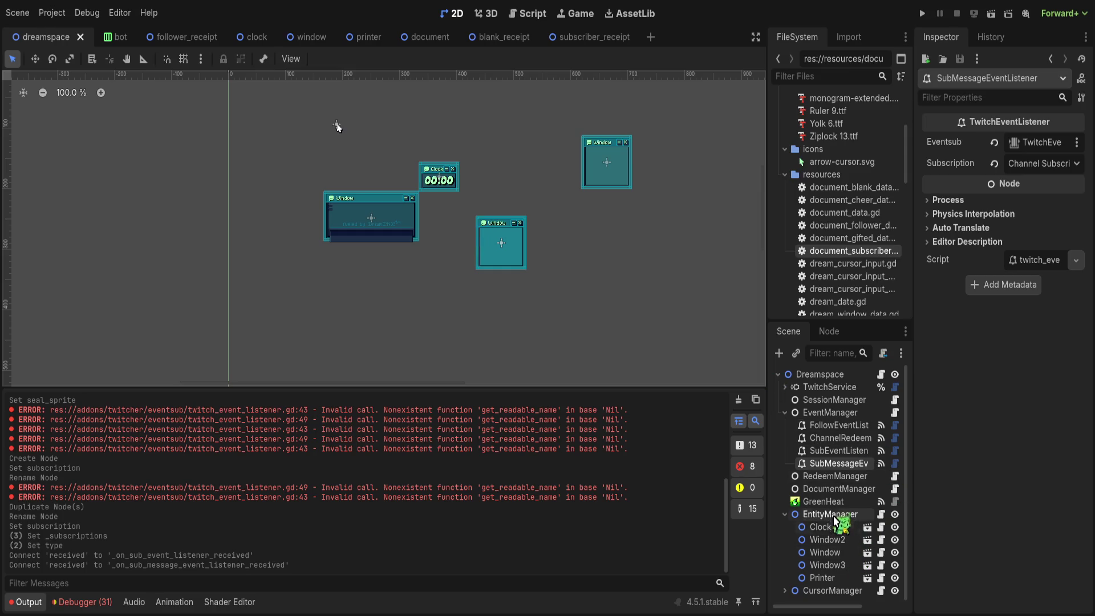
pyautogui.click(821, 576)
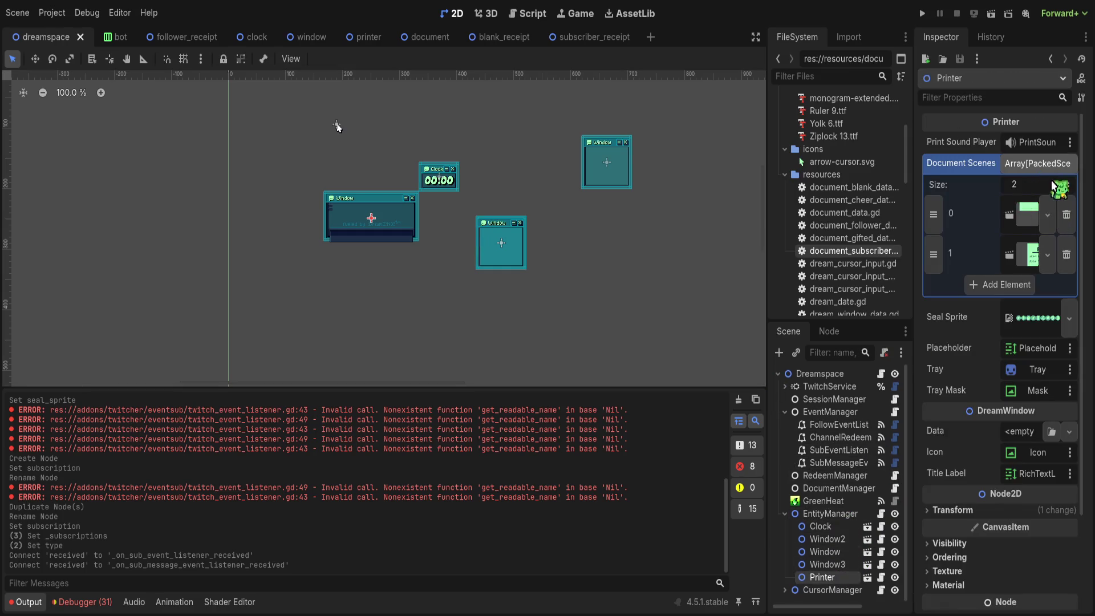
pyautogui.click(1004, 286)
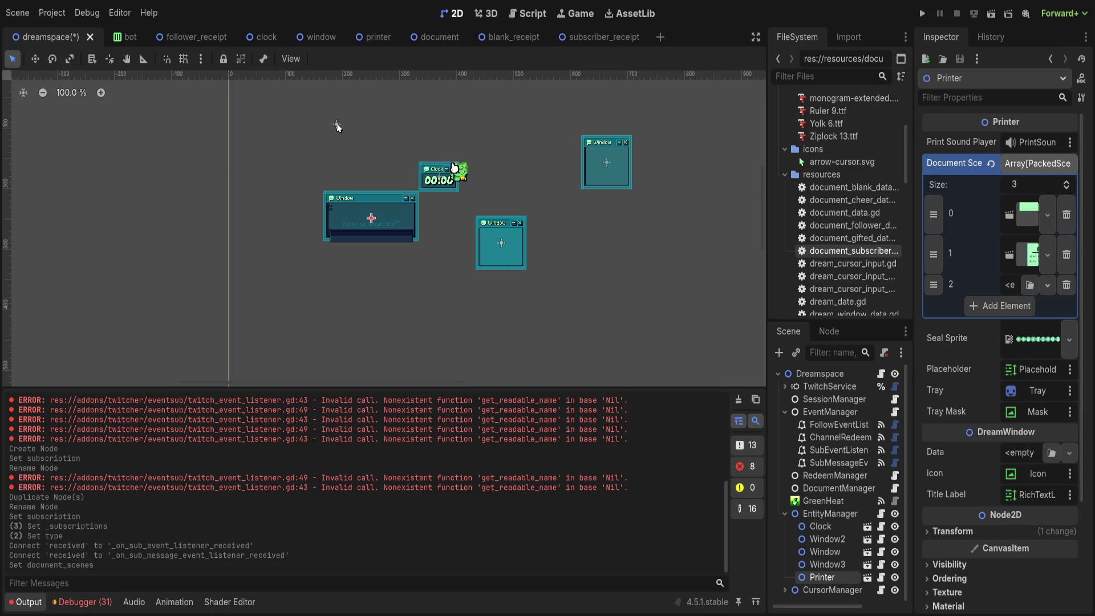
pyautogui.hotkey('ctrl', 's')
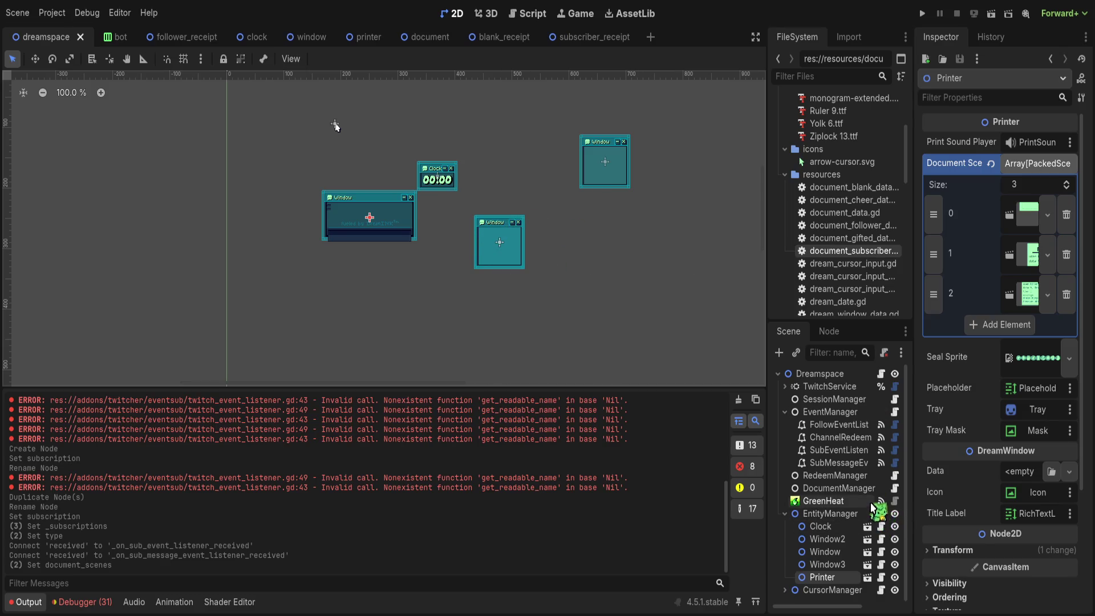
# Step: Reopen document_manager.gd at the sub message handler's print call
pyautogui.click(894, 488)
pyautogui.scroll(10, 470, 306)
pyautogui.scroll(-12, 457, 296)
pyautogui.click(429, 317)
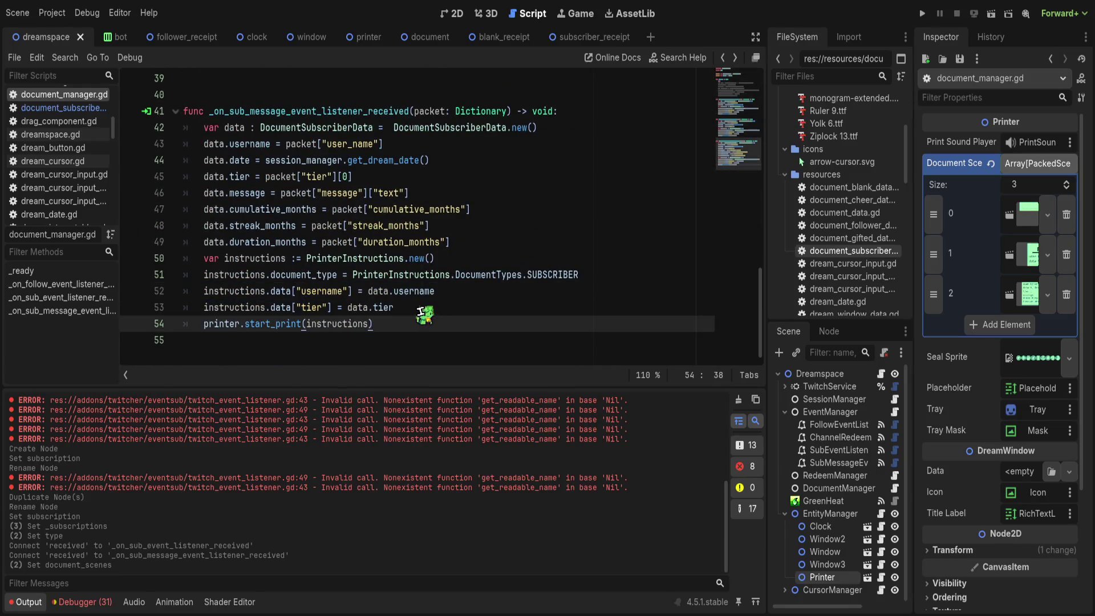
# Step: Add instructions.data["message"] = data.message after the tier instruction line
pyautogui.moveTo(421, 312)
pyautogui.mouseDown()
pyautogui.moveTo(357, 289)
pyautogui.moveTo(222, 182)
pyautogui.mouseUp()
pyautogui.click(446, 309)
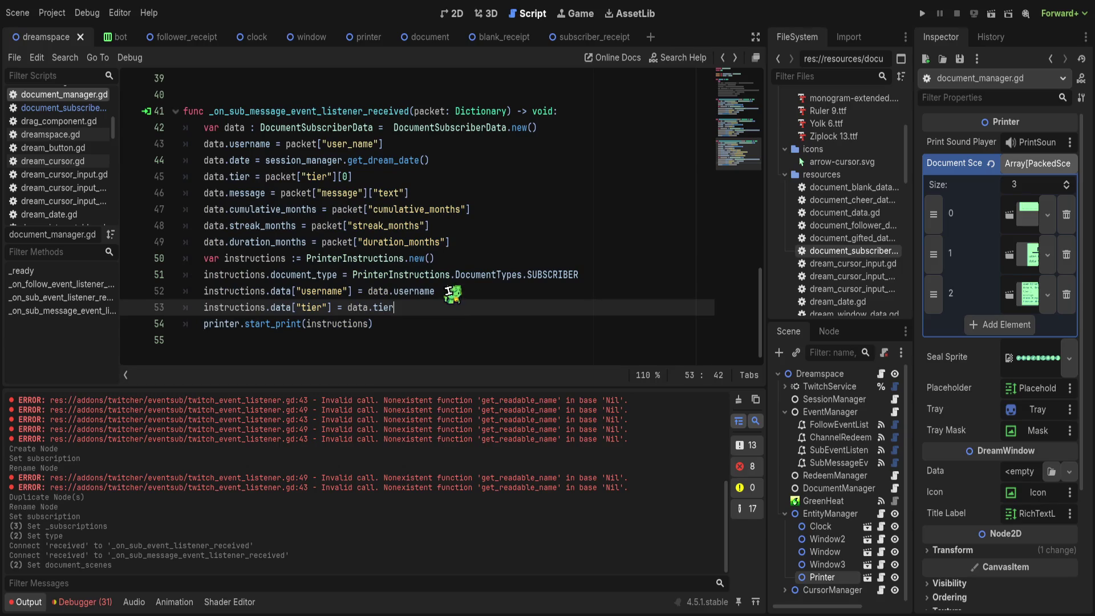
pyautogui.press('Return')
pyautogui.write('instruct')
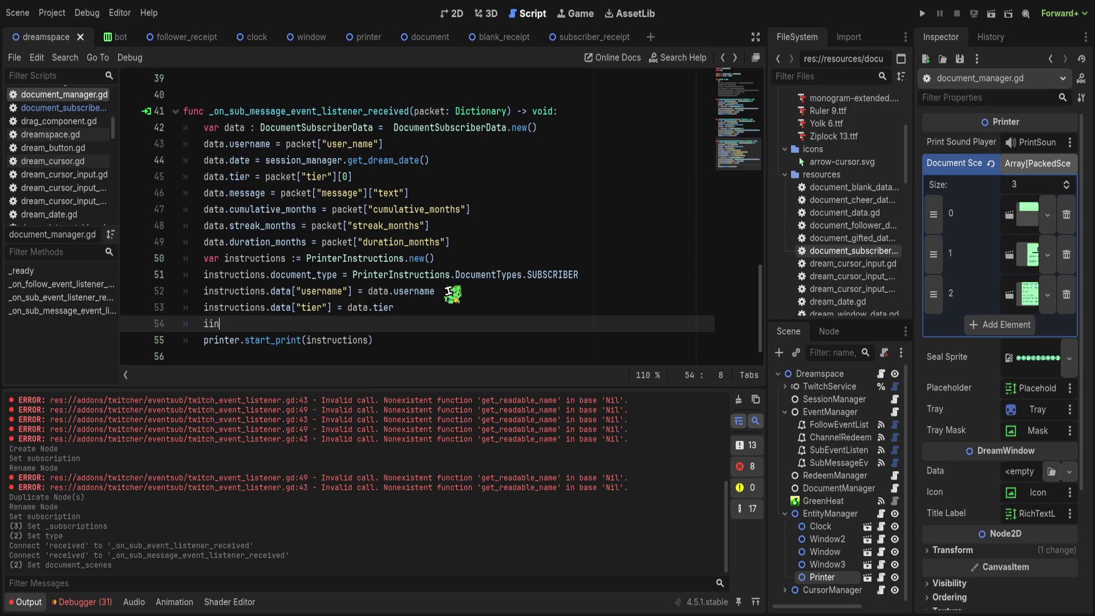
pyautogui.press('Return')
pyautogui.write('.d')
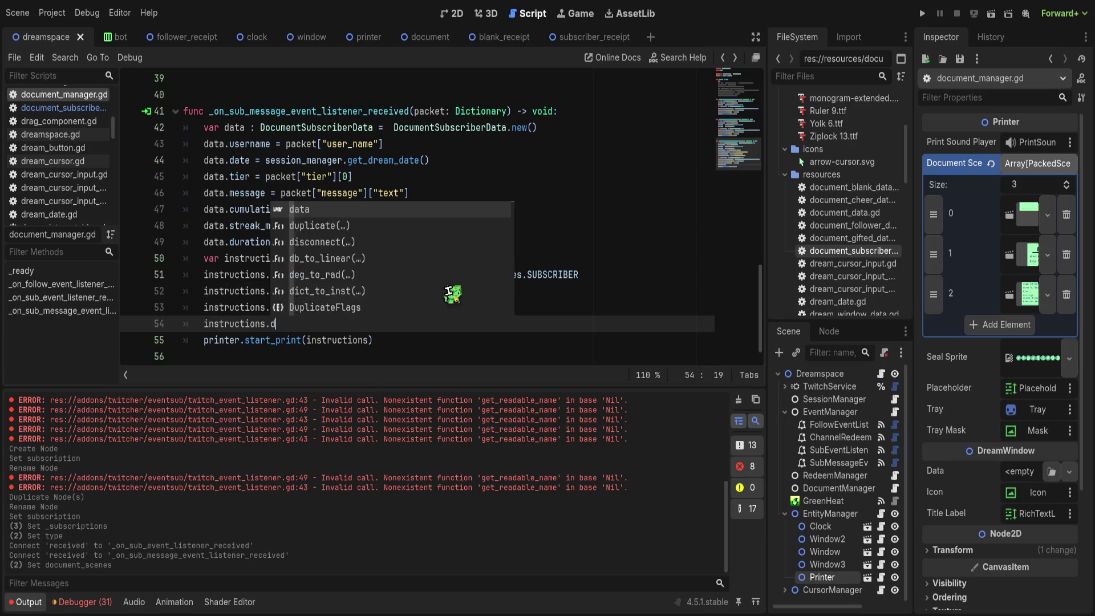
pyautogui.write('ata["message"] = d')
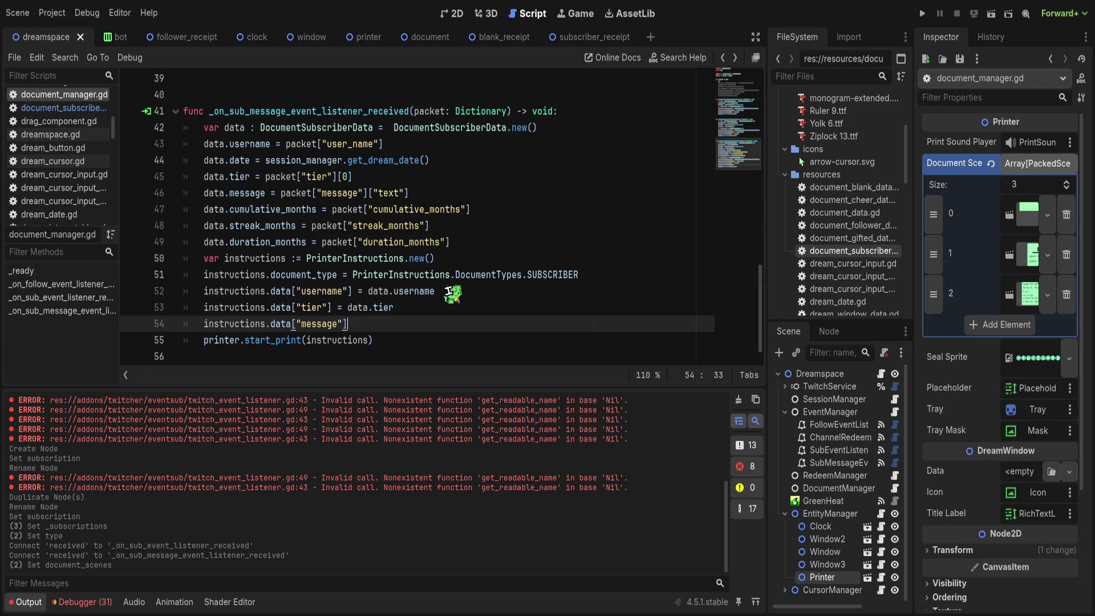
pyautogui.write('ata.message')
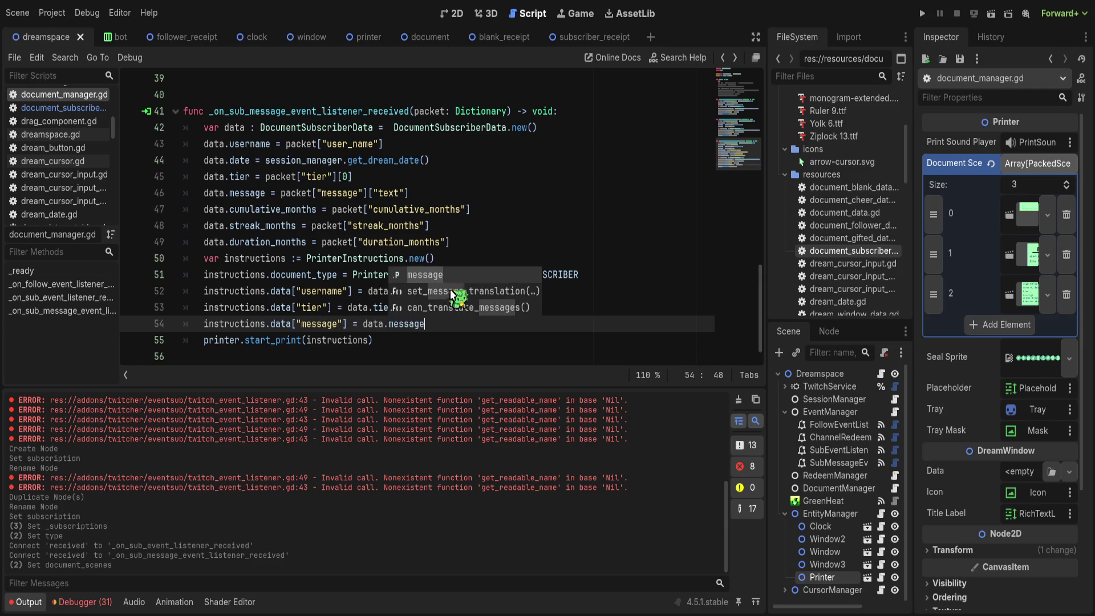
# Step: Replace _ready's old body with the copied sub message handler body
pyautogui.moveTo(376, 340)
pyautogui.mouseDown()
pyautogui.moveTo(265, 219)
pyautogui.moveTo(203, 127)
pyautogui.mouseUp()
pyautogui.hotkey('ctrl', 'c')
pyautogui.scroll(10, 203, 127)
pyautogui.moveTo(427, 327)
pyautogui.mouseDown()
pyautogui.moveTo(200, 209)
pyautogui.moveTo(203, 194)
pyautogui.mouseUp()
pyautogui.hotkey('ctrl', 'v')
pyautogui.scroll(-1, 399, 211)
pyautogui.click(393, 209)
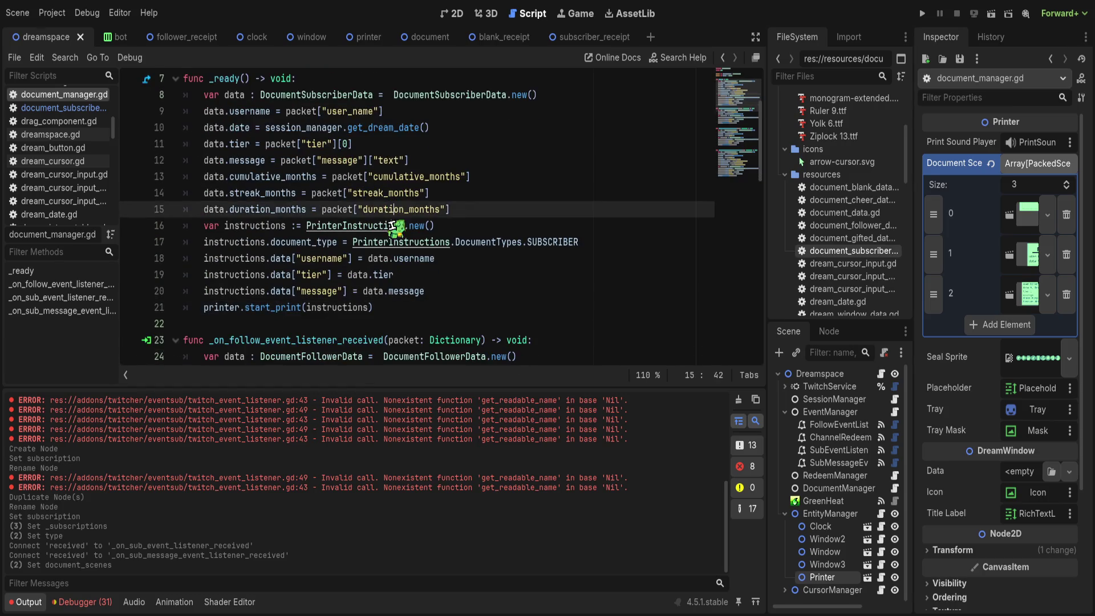
# Step: In _ready, replace the username lookup with a test username and the tier lookup with 10
pyautogui.moveTo(287, 111); pyautogui.dragTo(453, 113)
pyautogui.write('":')
pyautogui.write('popp')
pyautogui.write('g')
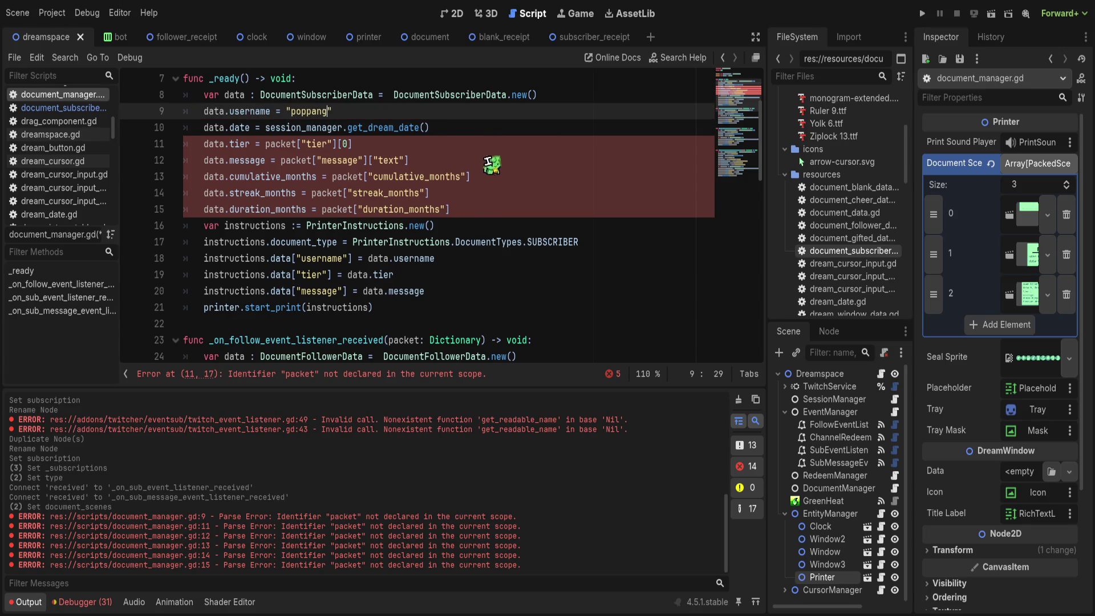
pyautogui.click(497, 161)
pyautogui.scroll(2, 272, 143)
pyautogui.moveTo(266, 241); pyautogui.dragTo(354, 242)
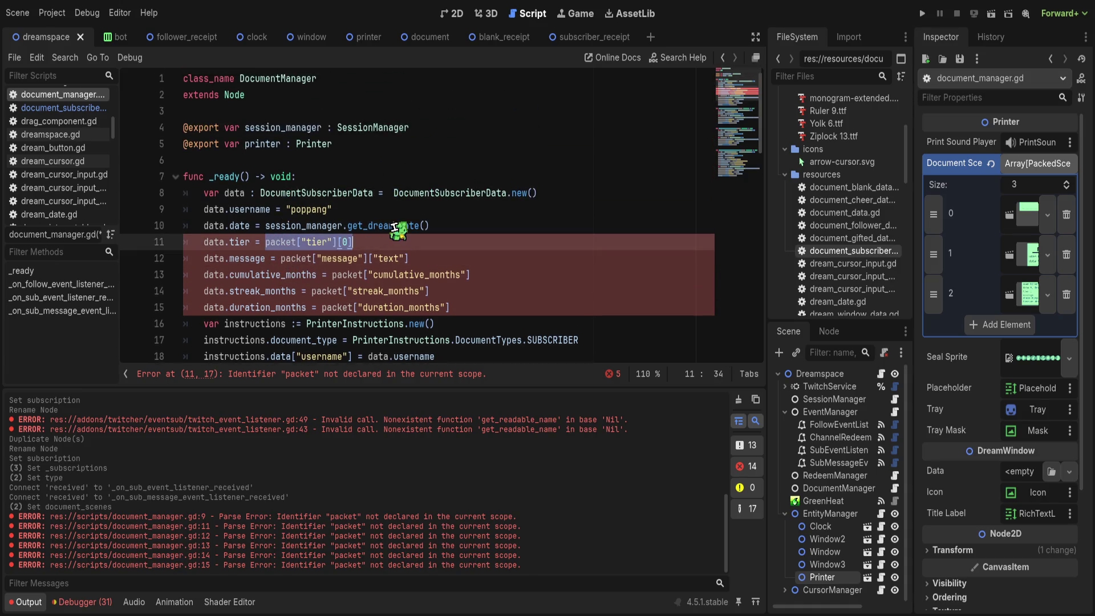
pyautogui.write('"')
pyautogui.press('BackSpace')
pyautogui.press('BackSpace')
pyautogui.press('BackSpace')
pyautogui.press('BackSpace')
pyautogui.press('BackSpace')
pyautogui.press('BackSpace')
pyautogui.write('10":')
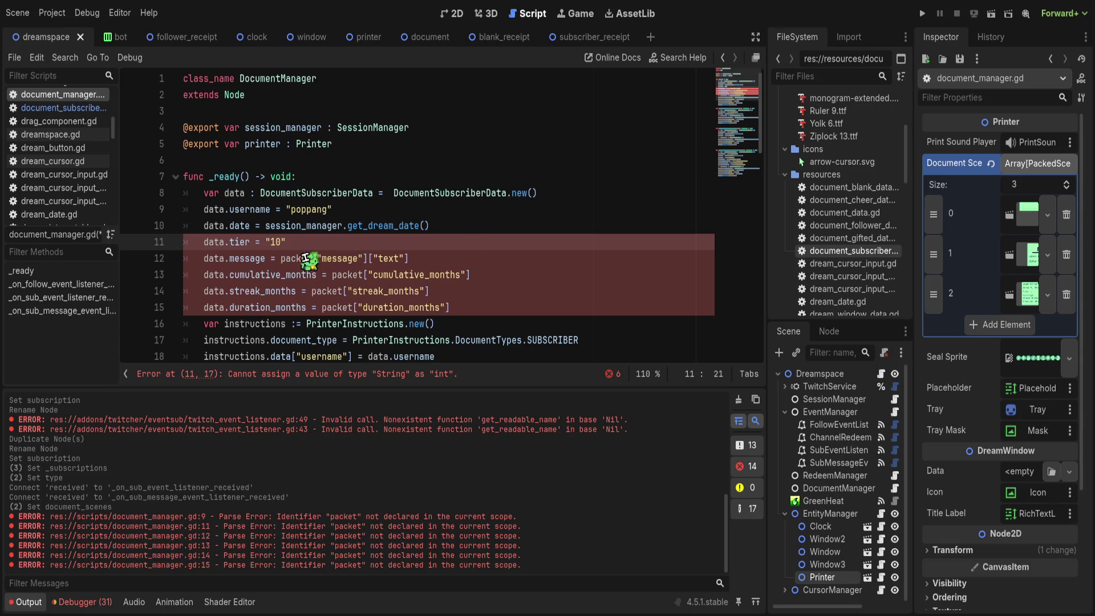
# Step: Replace the message lookup in _ready with a quoted test message string
pyautogui.moveTo(281, 258); pyautogui.dragTo(422, 259)
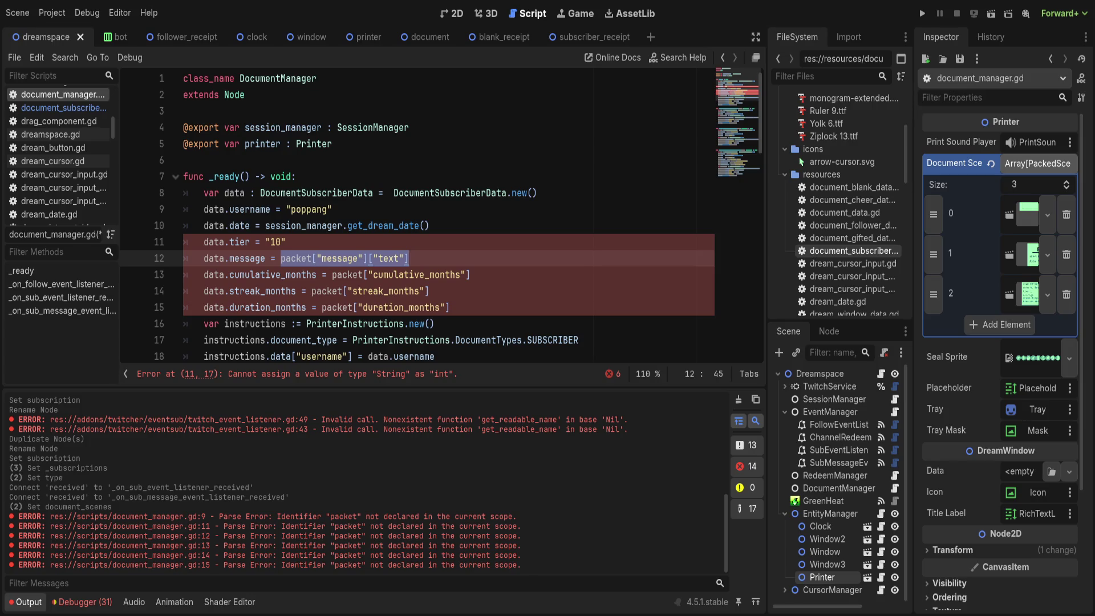
pyautogui.write('"')
pyautogui.press('Right')
pyautogui.press('BackSpace')
pyautogui.press('BackSpace')
pyautogui.press('BackSpace')
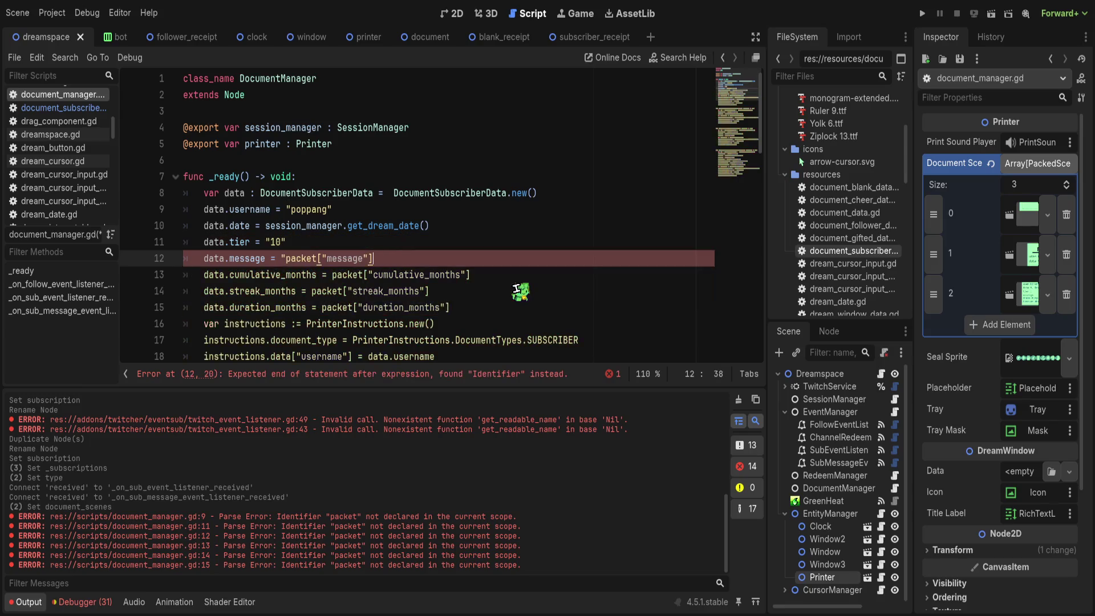
pyautogui.write('alllenSuperTerriblyHappy"')
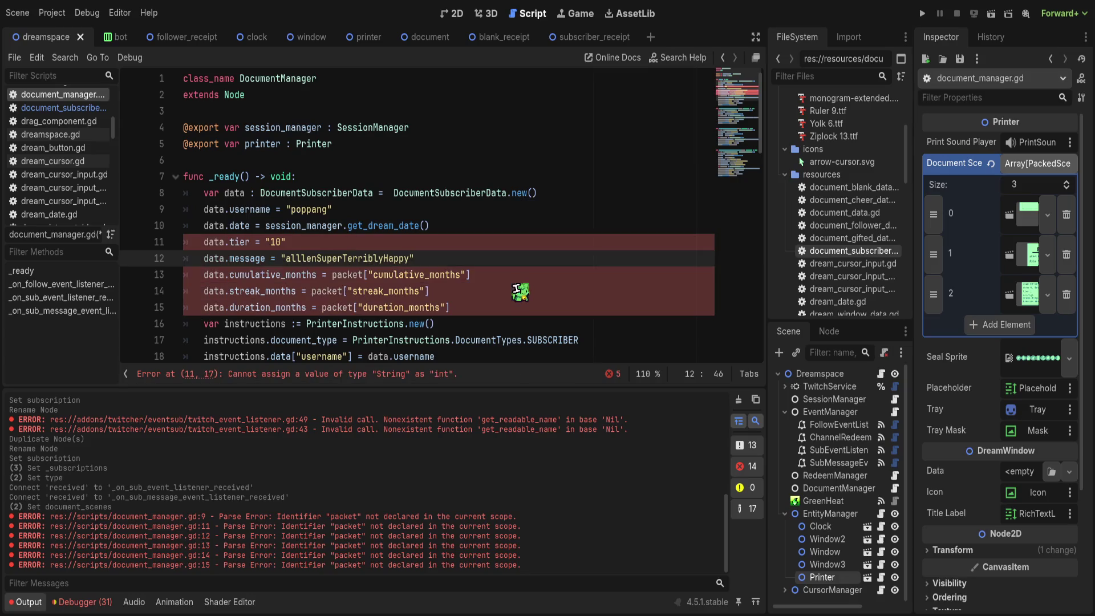
# Step: Set cumulative_months, streak_months and duration_months in _ready to 1
pyautogui.moveTo(490, 274); pyautogui.dragTo(332, 277)
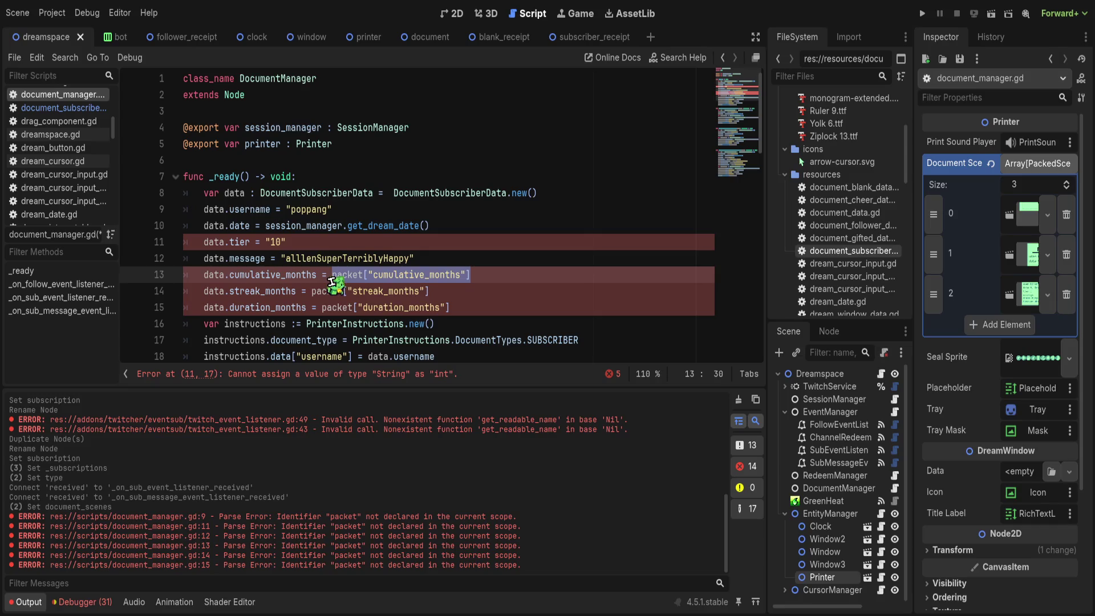
pyautogui.write('1')
pyautogui.moveTo(308, 290); pyautogui.dragTo(517, 290)
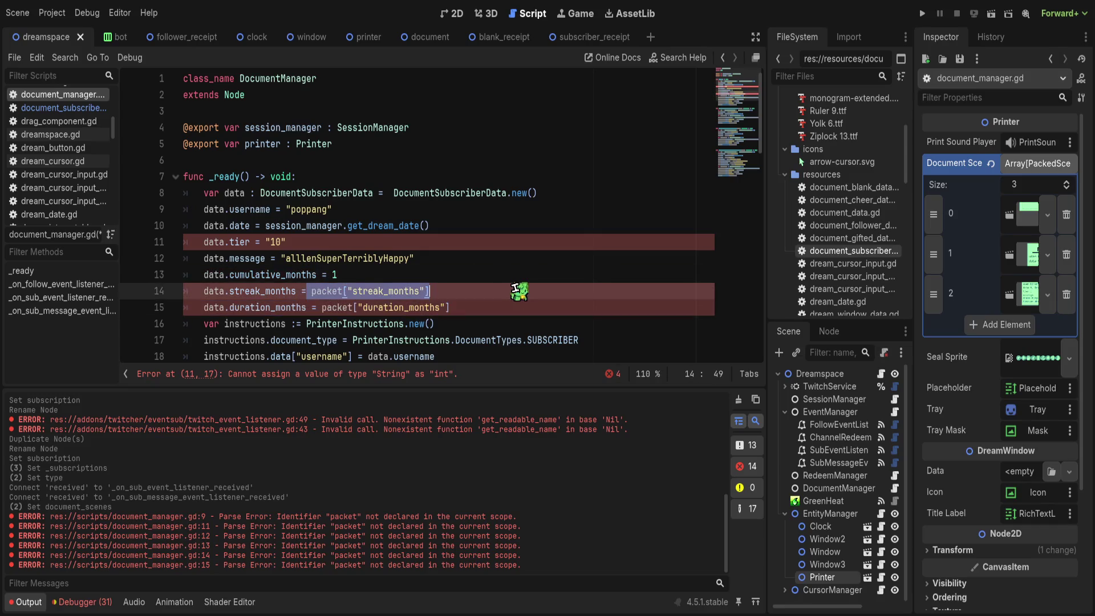
pyautogui.moveTo(429, 290); pyautogui.dragTo(312, 292)
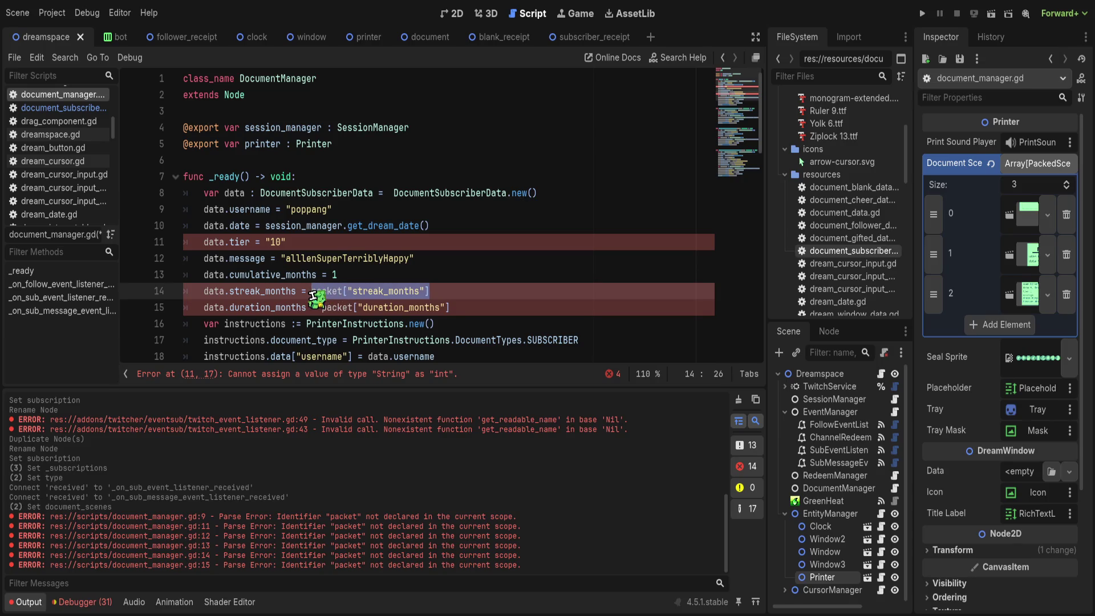
pyautogui.write('1')
pyautogui.moveTo(322, 308); pyautogui.dragTo(490, 308)
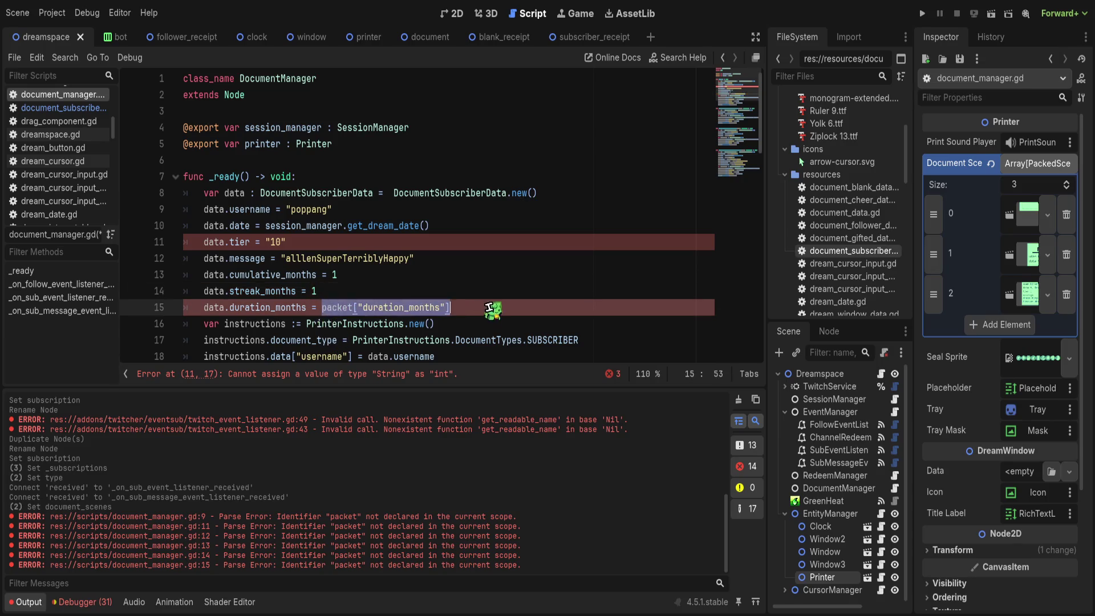
pyautogui.write('1')
# Step: Strip the stray quotes around the tier value so it reads a plain 10
pyautogui.click(394, 274)
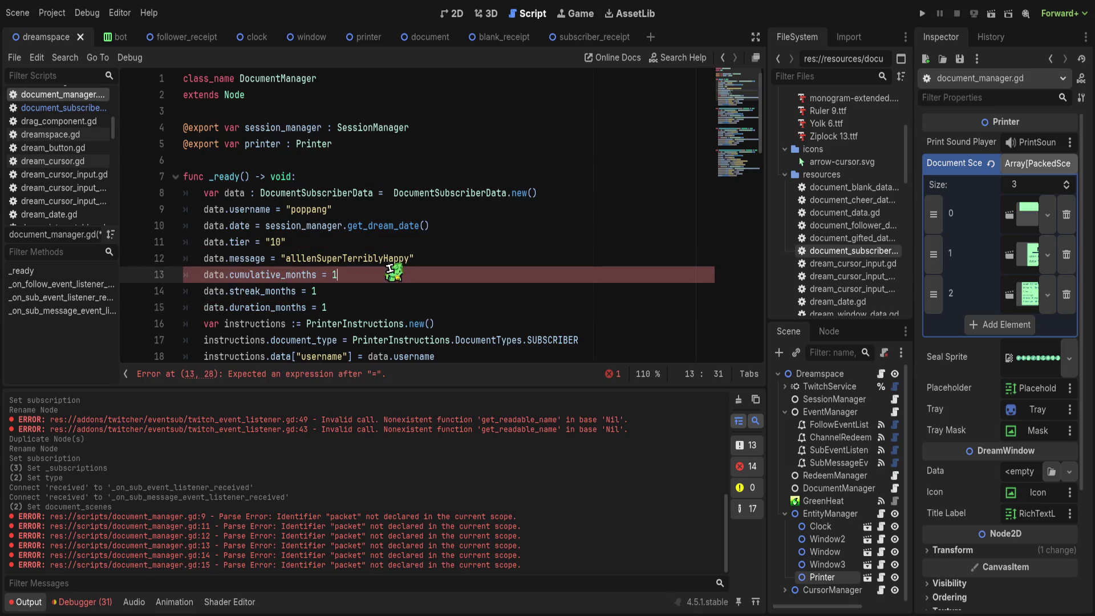
pyautogui.scroll(-2, 408, 284)
pyautogui.click(338, 147)
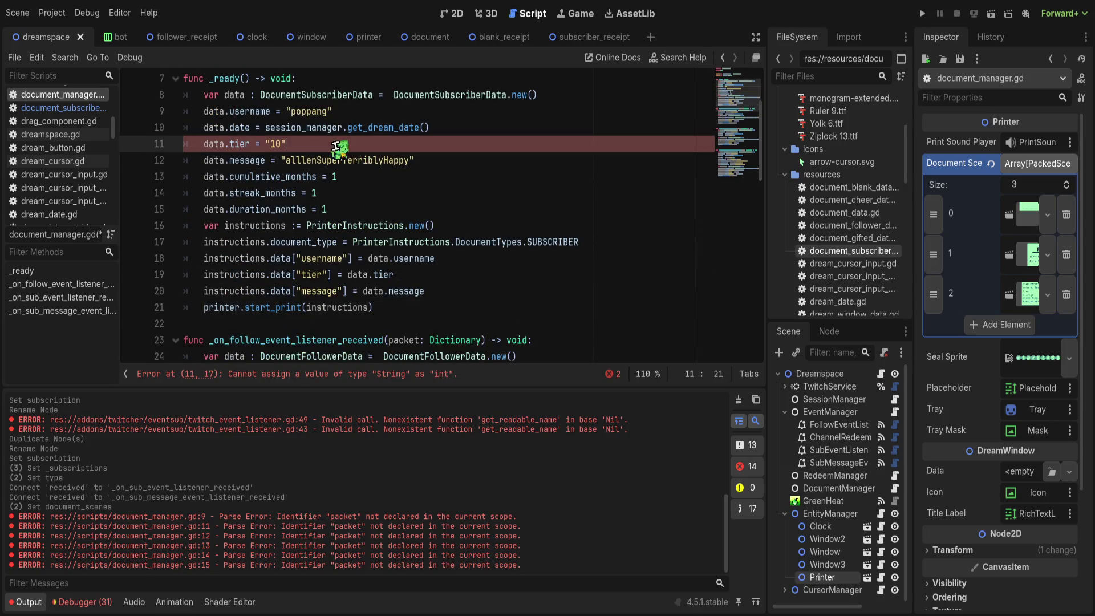
pyautogui.click(322, 127)
pyautogui.click(269, 143)
pyautogui.press('BackSpace')
pyautogui.press('End')
pyautogui.press('BackSpace')
pyautogui.click(337, 176)
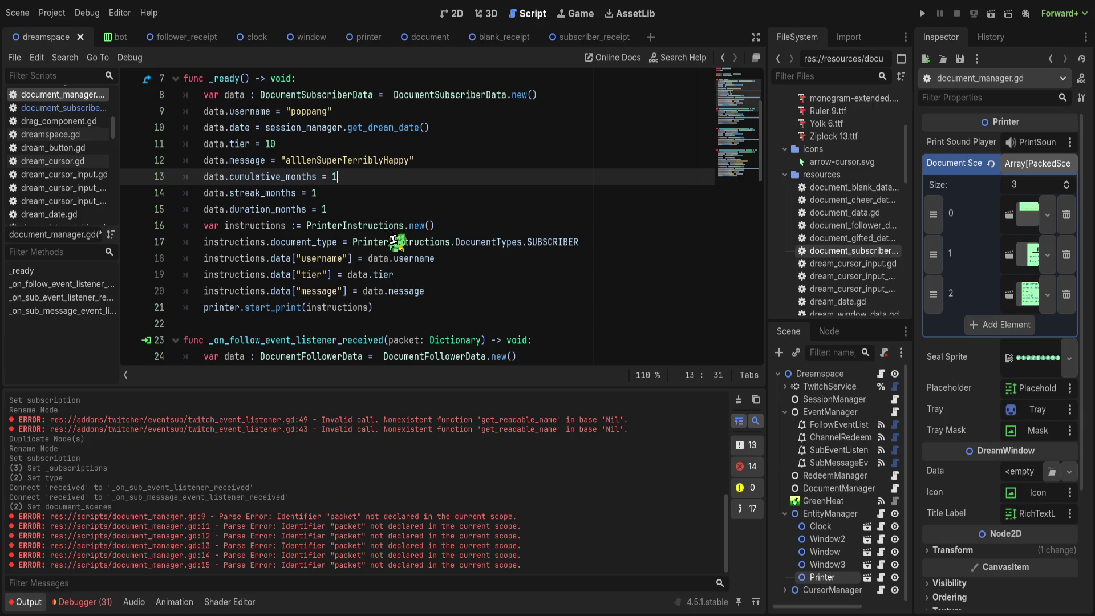
pyautogui.scroll(-2, 396, 244)
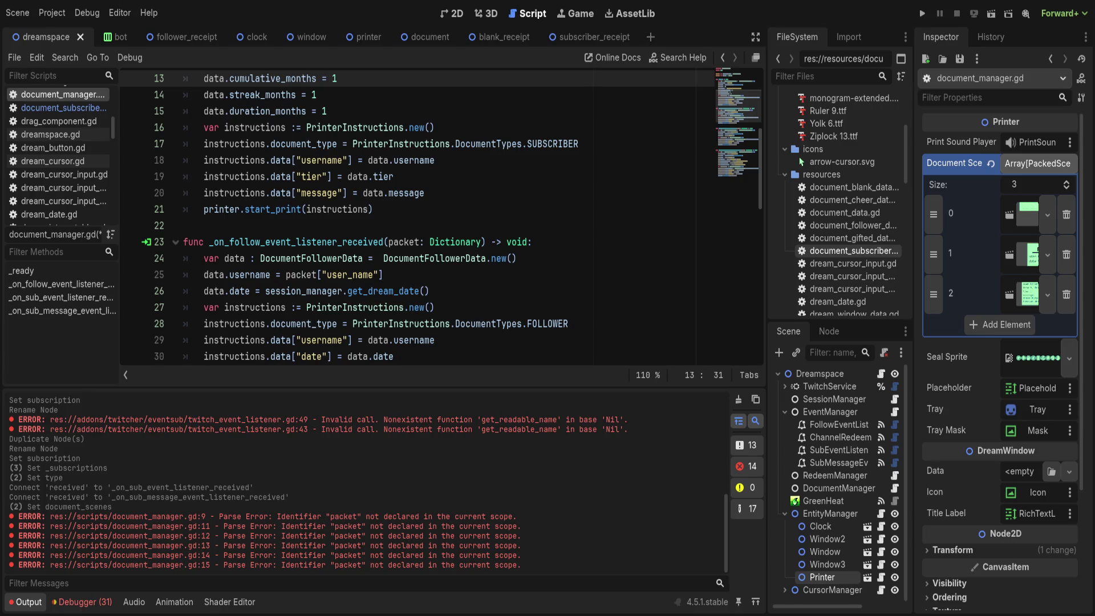
pyautogui.click(580, 275)
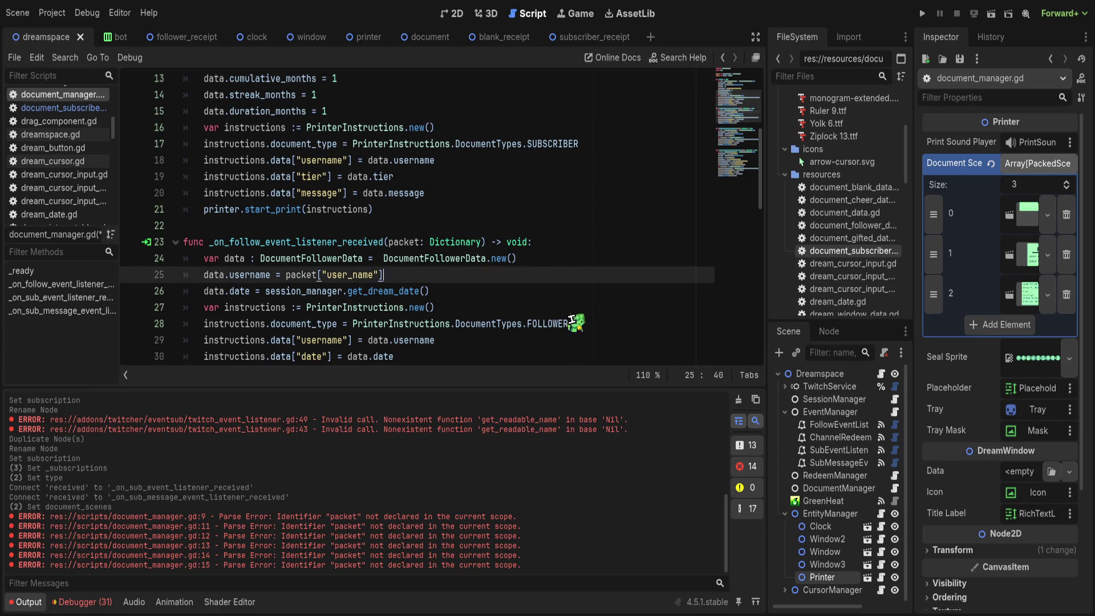
pyautogui.scroll(3, 539, 300)
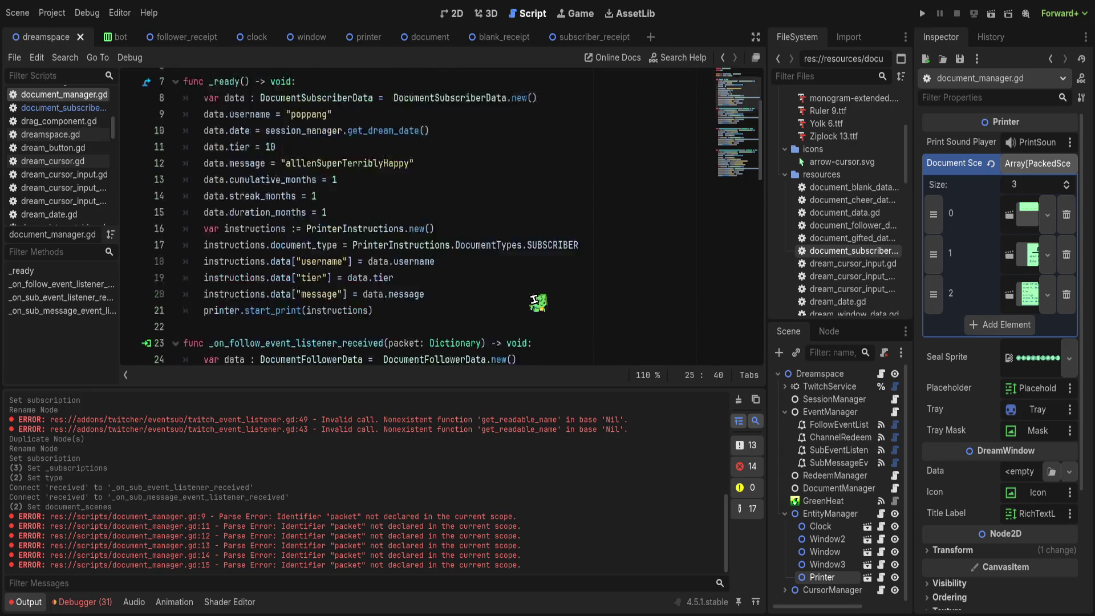
# Step: Run the game, stop it after printer.gd line 27's int-to-text error, and view Dreamspace in 2D
pyautogui.click(922, 13)
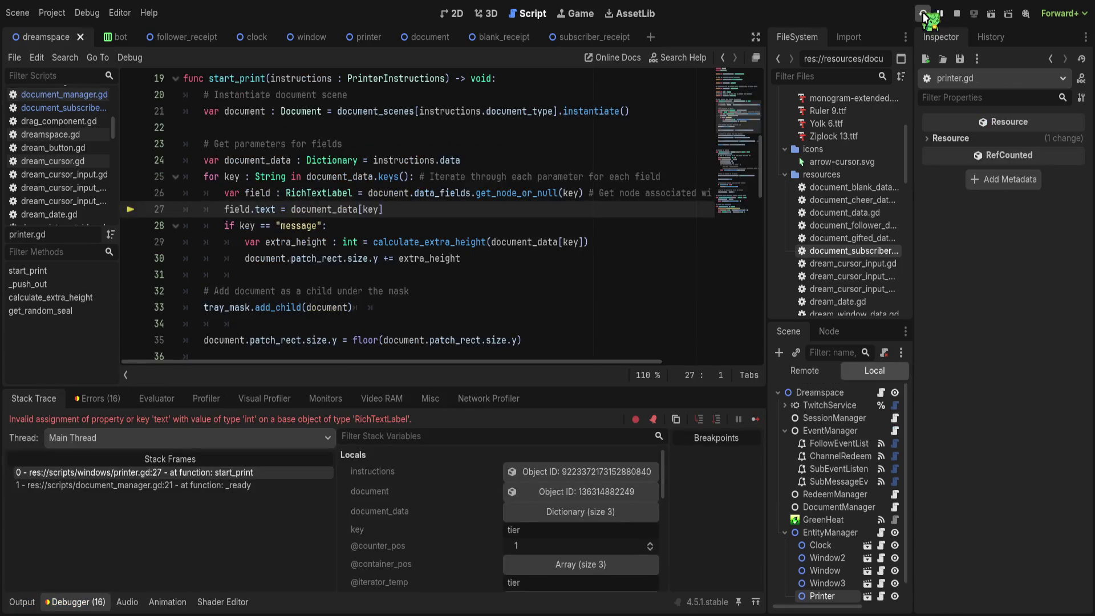
pyautogui.click(957, 13)
pyautogui.click(415, 258)
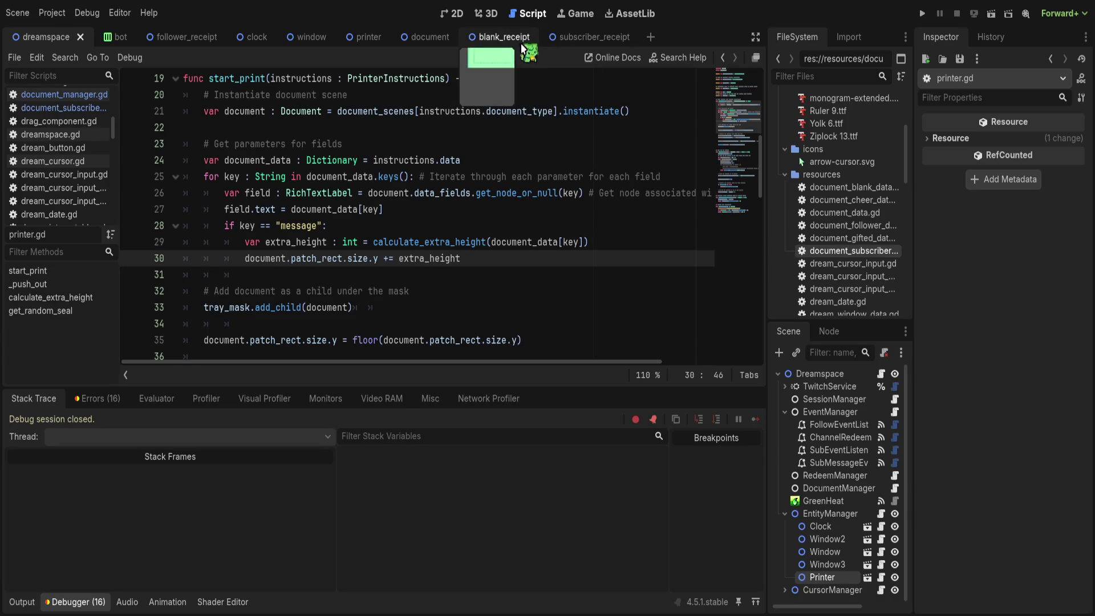
pyautogui.click(459, 17)
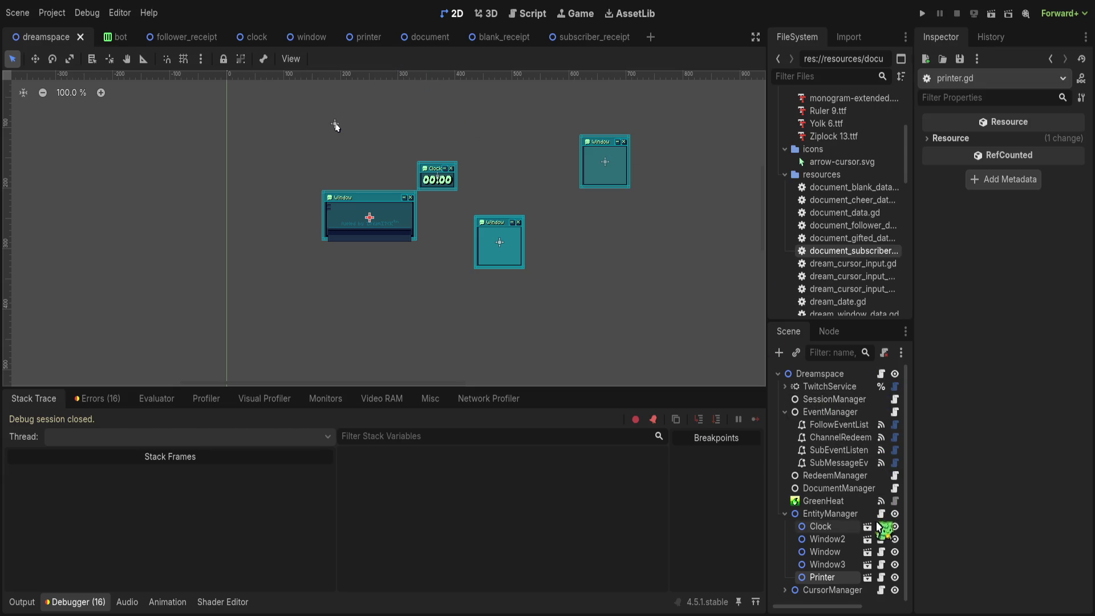
# Step: Review the Printer node's printer.gd script, then bring up document_manager.gd in the editor
pyautogui.click(880, 577)
pyautogui.scroll(2, 390, 238)
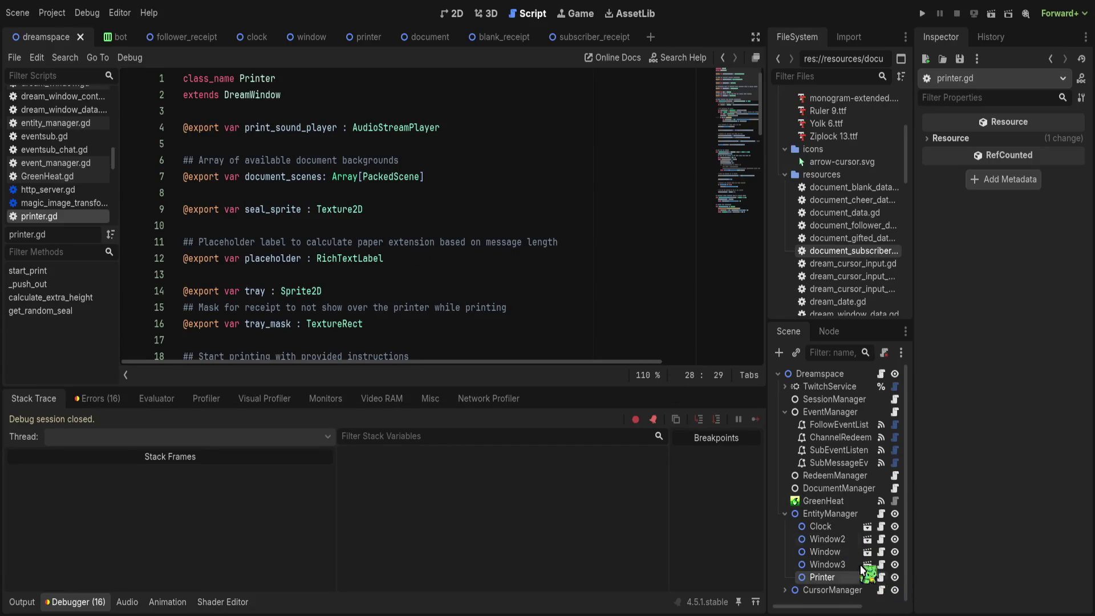
pyautogui.click(894, 488)
pyautogui.click(331, 258)
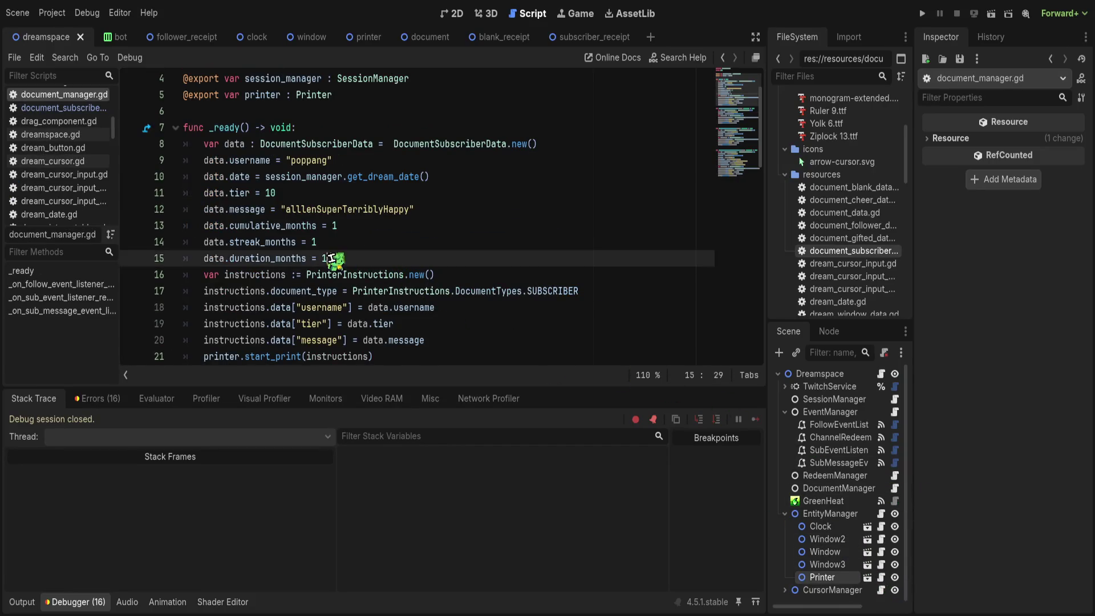
# Step: Look over the follow handler in document_manager.gd, then return to _ready's tier line 19
pyautogui.scroll(-4, 331, 259)
pyautogui.click(453, 292)
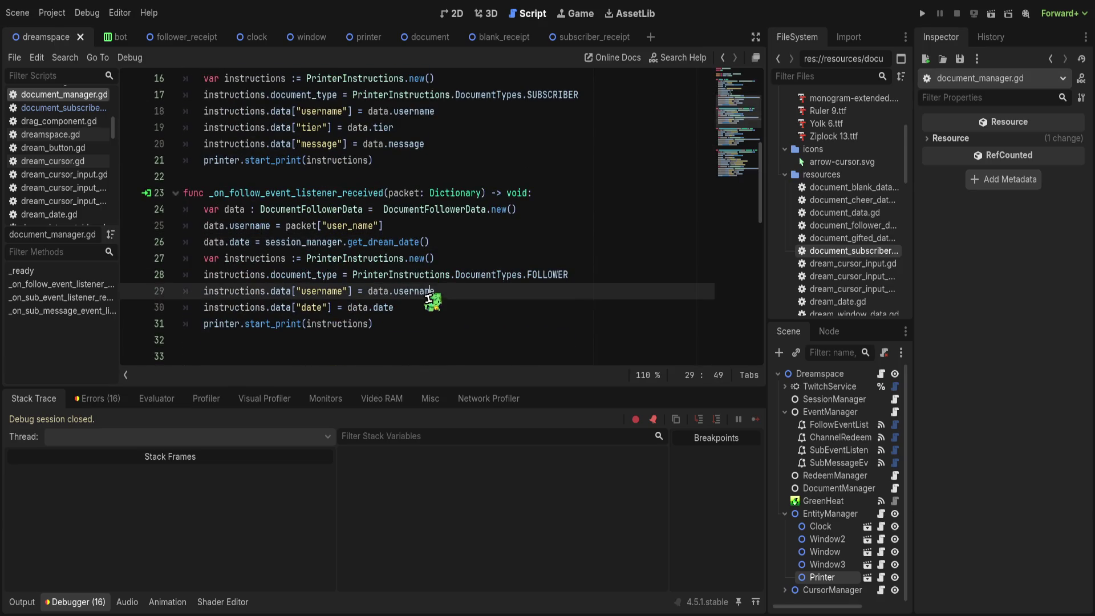
pyautogui.click(521, 322)
pyautogui.scroll(4, 522, 321)
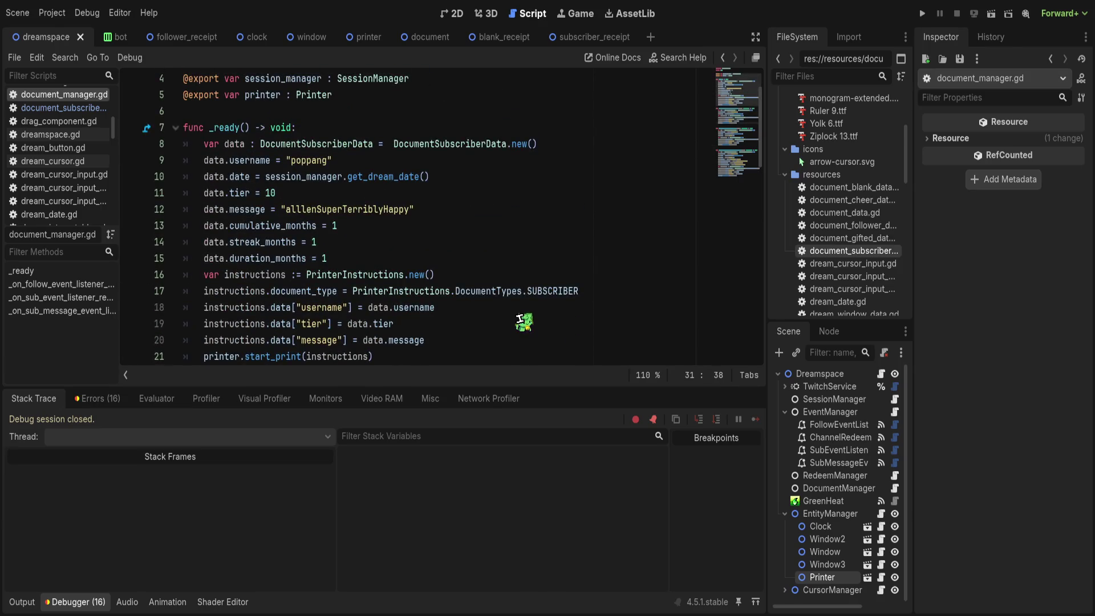
pyautogui.scroll(-2, 522, 322)
pyautogui.scroll(1, 468, 291)
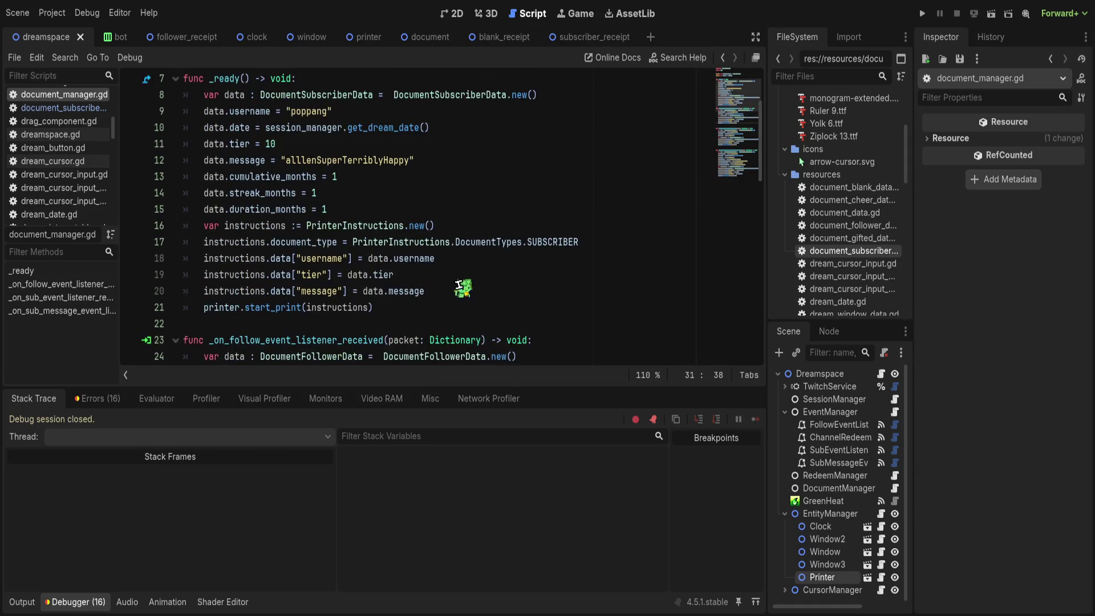
pyautogui.click(445, 279)
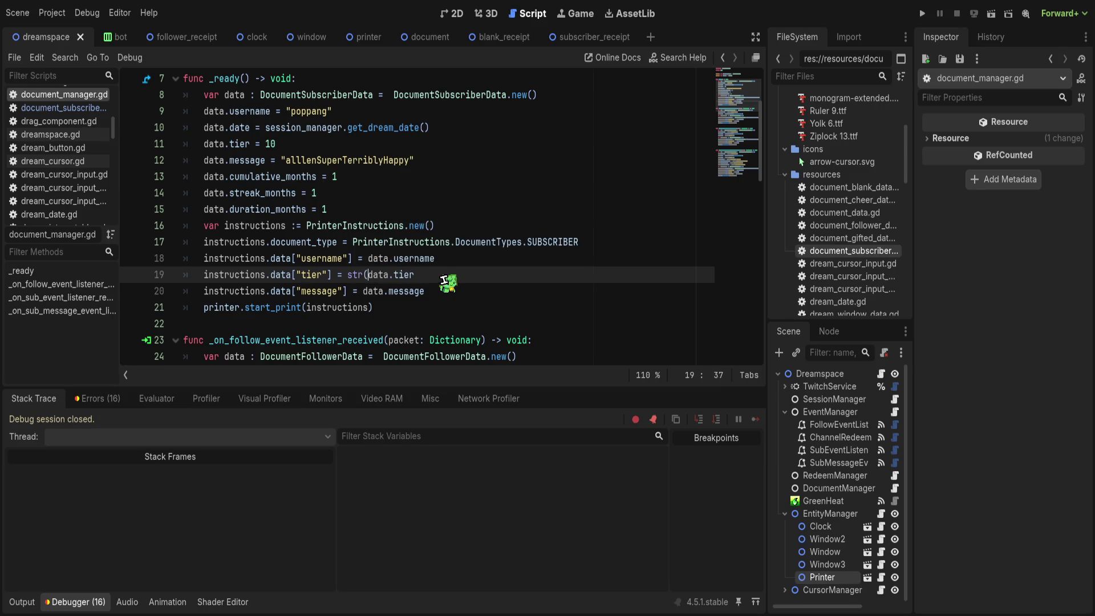
# Step: Wrap data.tier in str() on line 19 and run the game to print a Subscriber receipt
pyautogui.press('End')
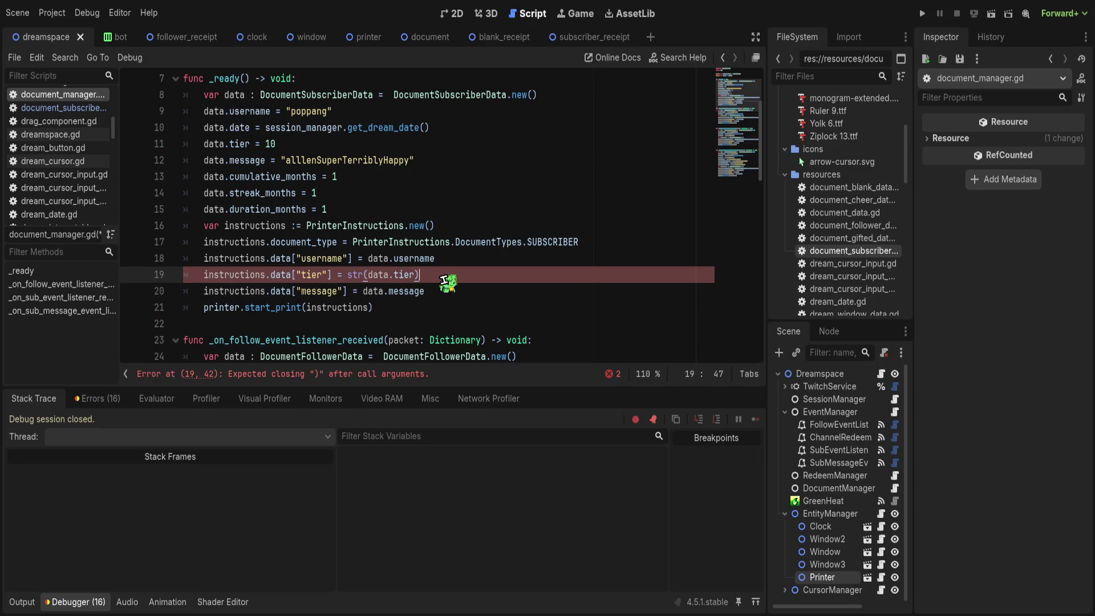
pyautogui.click(473, 210)
pyautogui.click(923, 13)
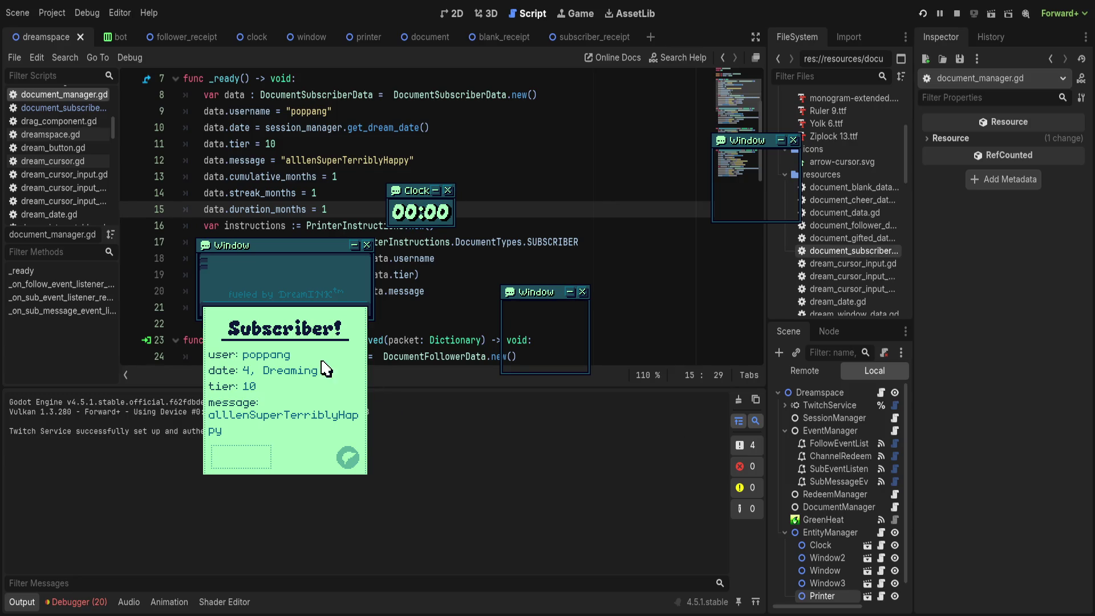
# Step: Try dragging the printed Subscriber receipt and look over the drag_start and drag code
pyautogui.click(298, 368)
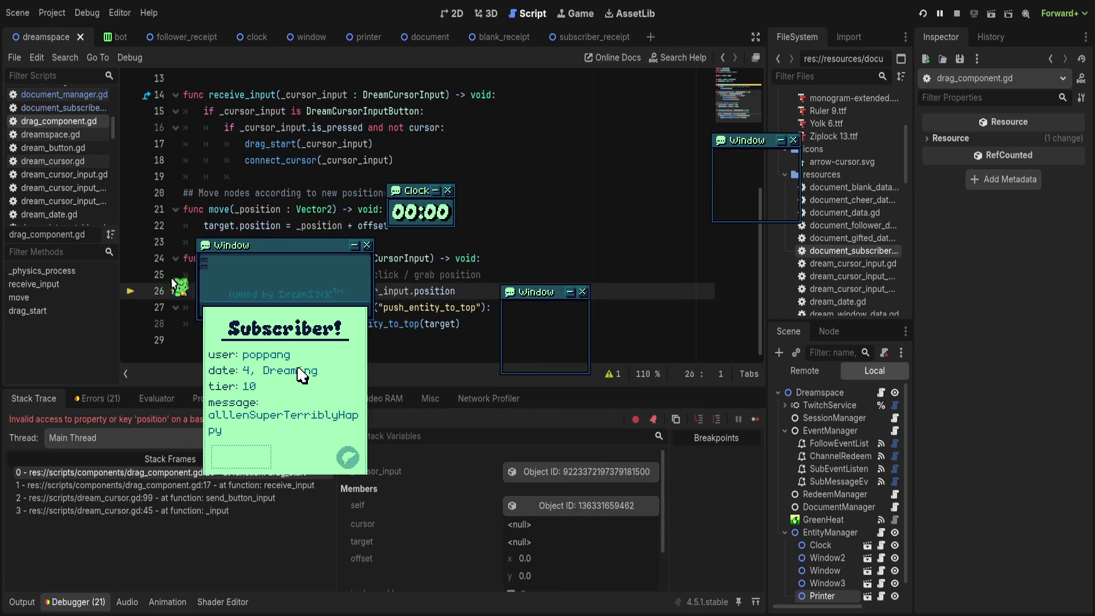
pyautogui.click(435, 307)
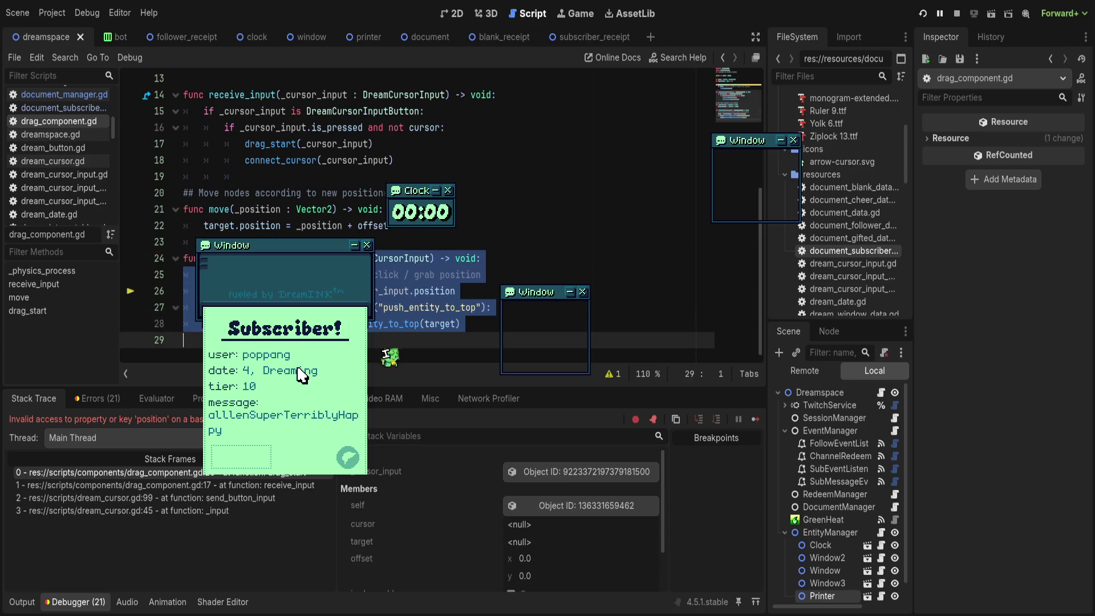
pyautogui.click(584, 242)
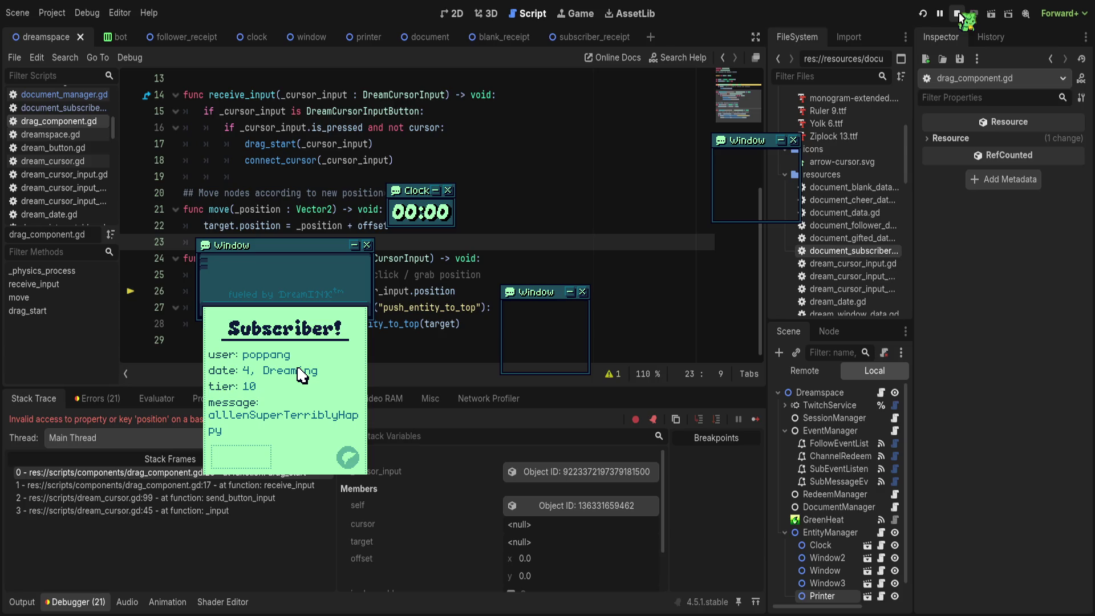
# Step: Inspect the subscriber_receipt scene's CollisionShape2D under Document in the 2D view
pyautogui.click(579, 37)
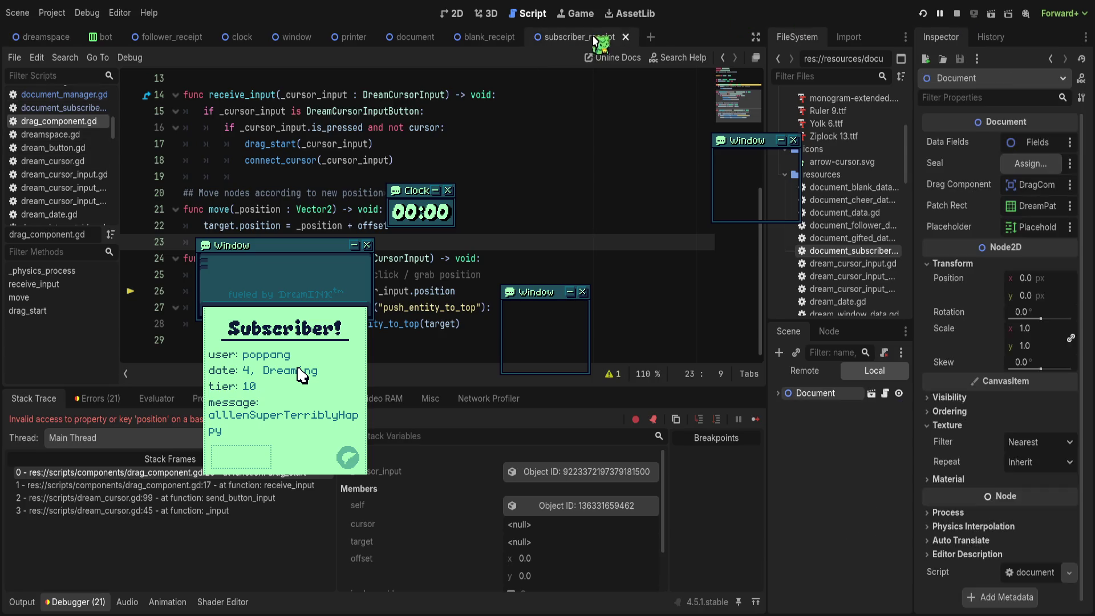
pyautogui.click(777, 393)
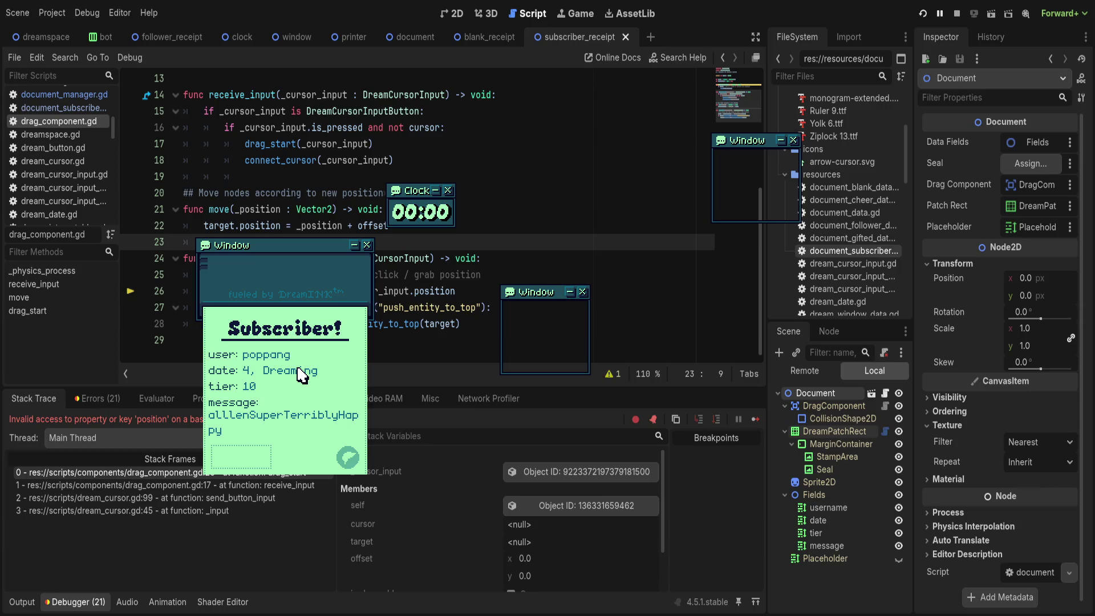
pyautogui.click(854, 419)
pyautogui.click(452, 13)
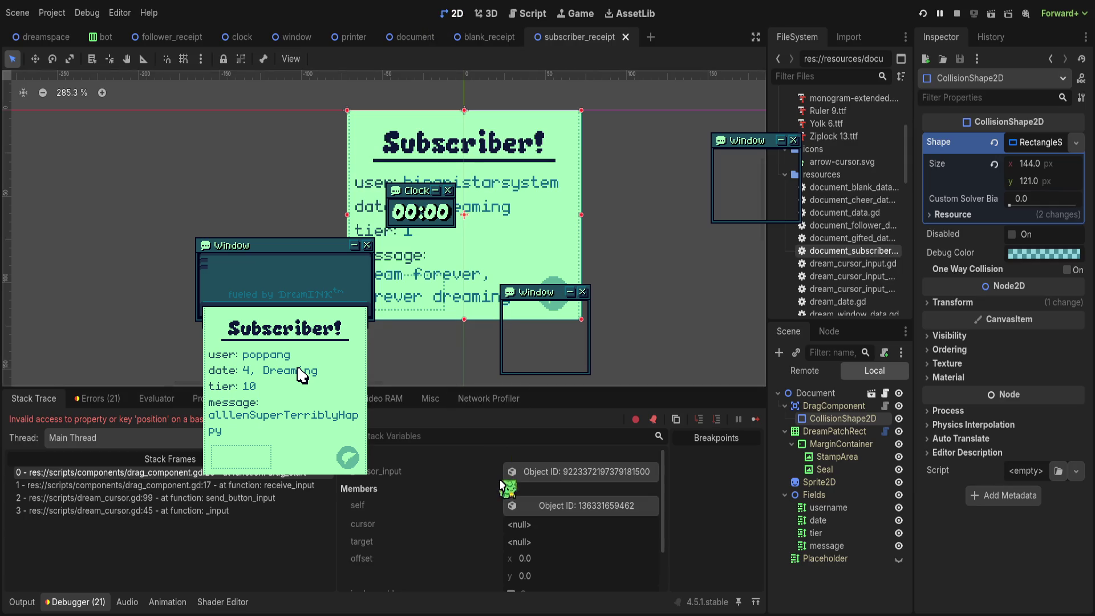
# Step: Rerun the game and grab the receipt, reproducing the 'position' error at drag_component.gd line 26
pyautogui.click(958, 13)
pyautogui.click(922, 13)
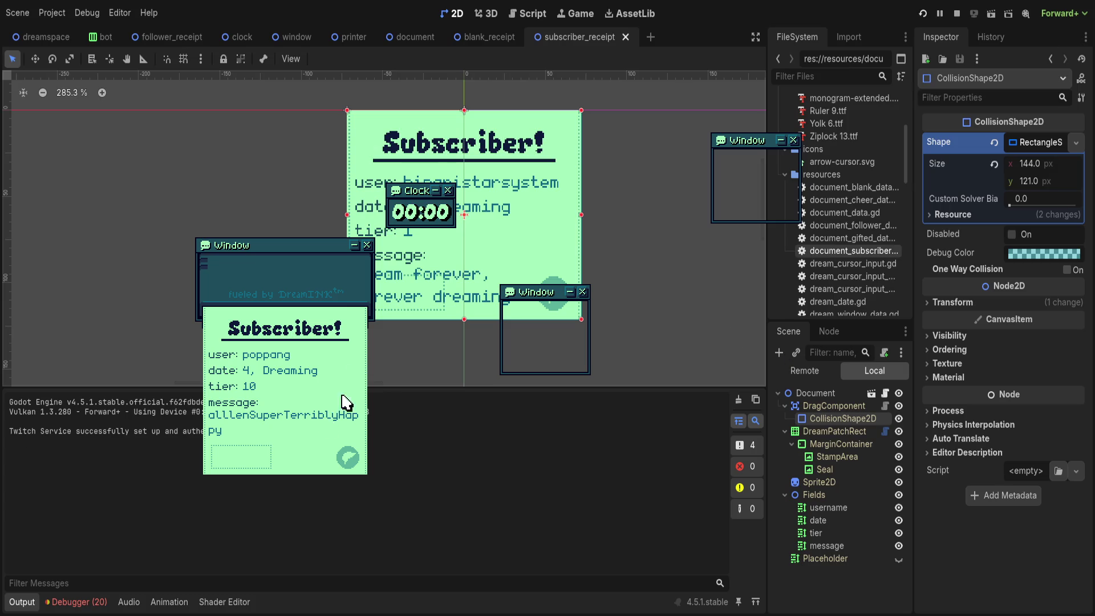
pyautogui.click(437, 357)
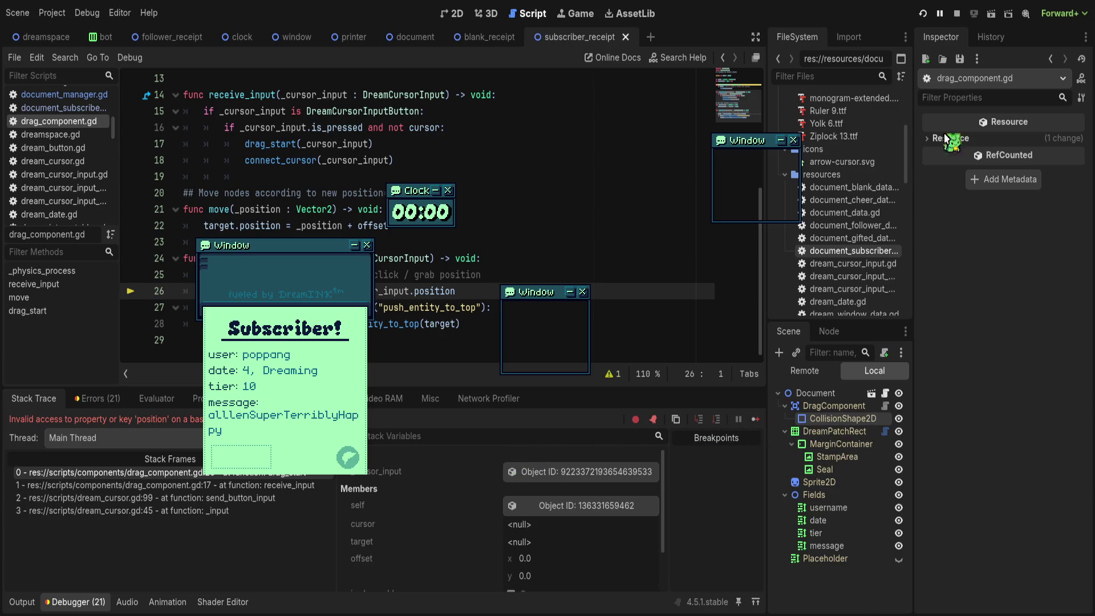
# Step: Stop the game, select the base document scene's DragComponent in 2D, and save the scene
pyautogui.click(824, 407)
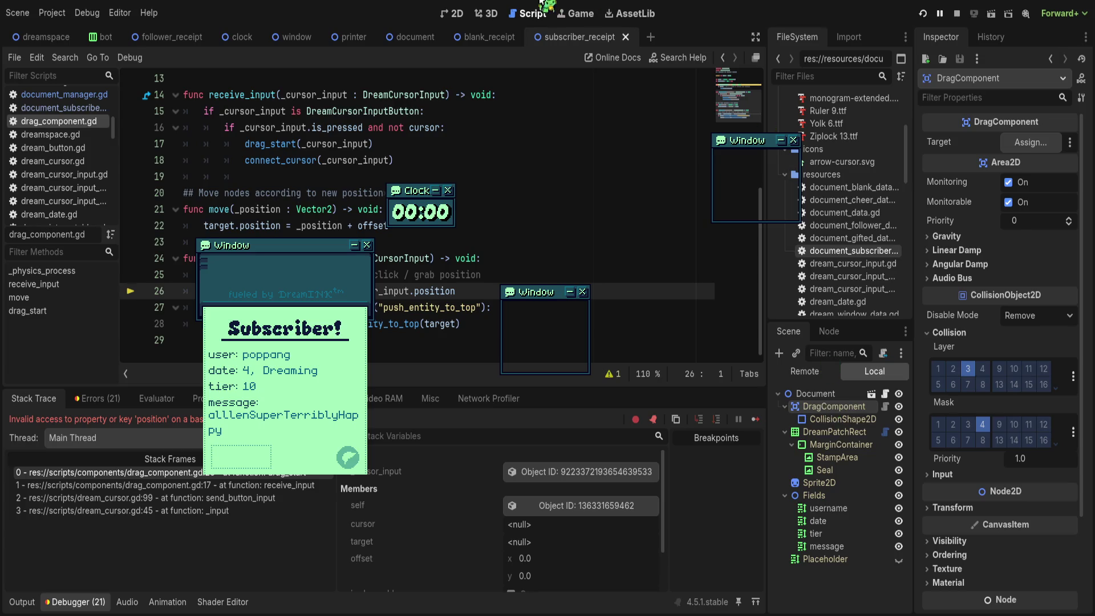
pyautogui.click(956, 13)
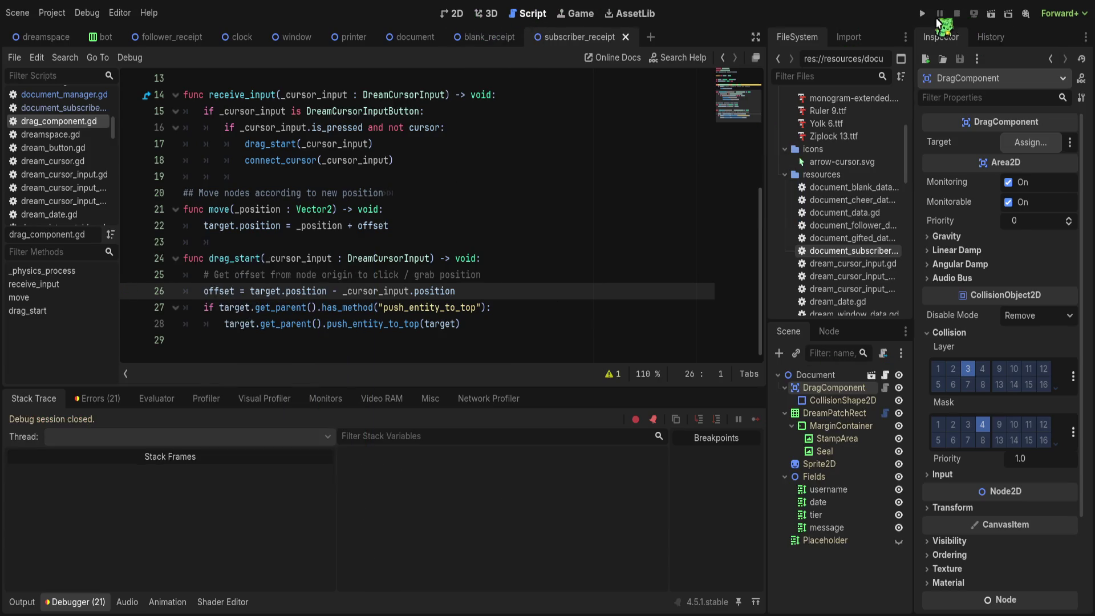
pyautogui.click(412, 37)
pyautogui.click(458, 18)
pyautogui.click(835, 387)
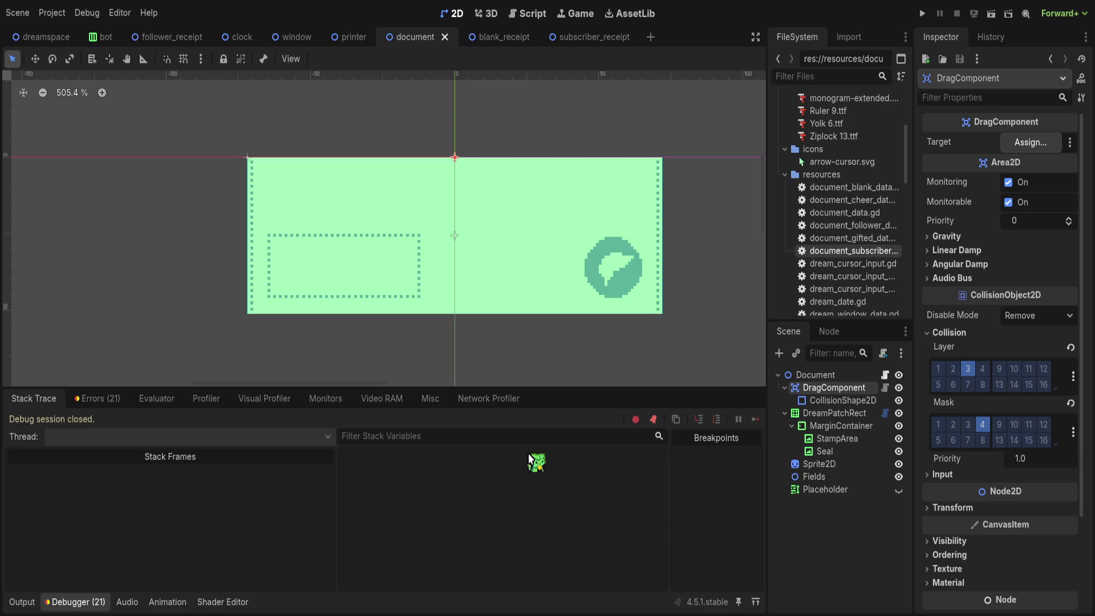
pyautogui.hotkey('ctrl', 's')
# Step: Save subscriber_receipt with its Document root selected and run the project to print a receipt
pyautogui.click(604, 37)
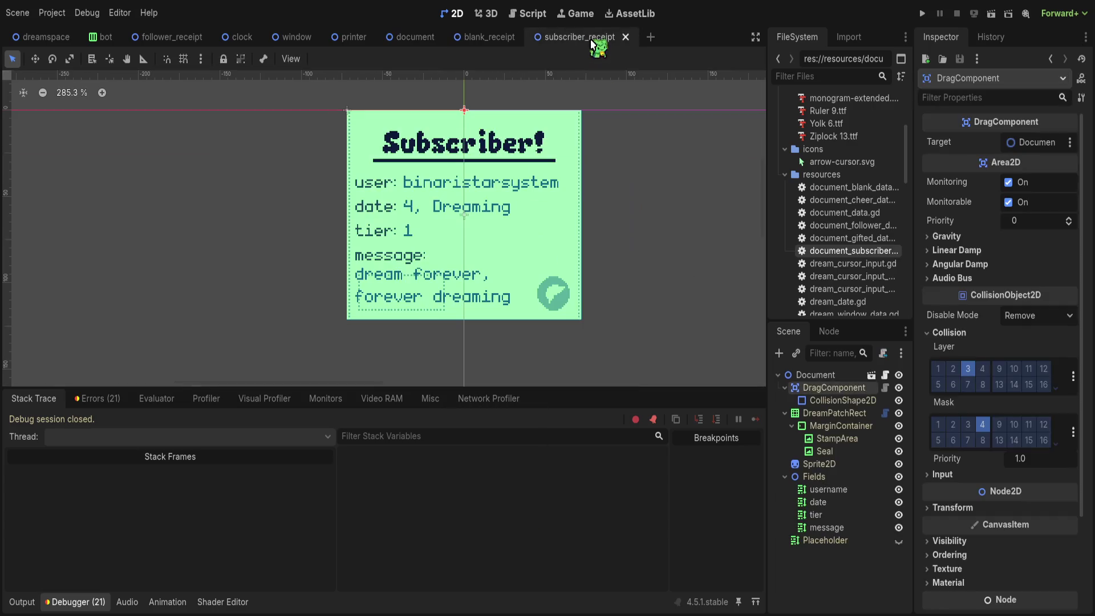
pyautogui.click(815, 376)
pyautogui.hotkey('ctrl', 's')
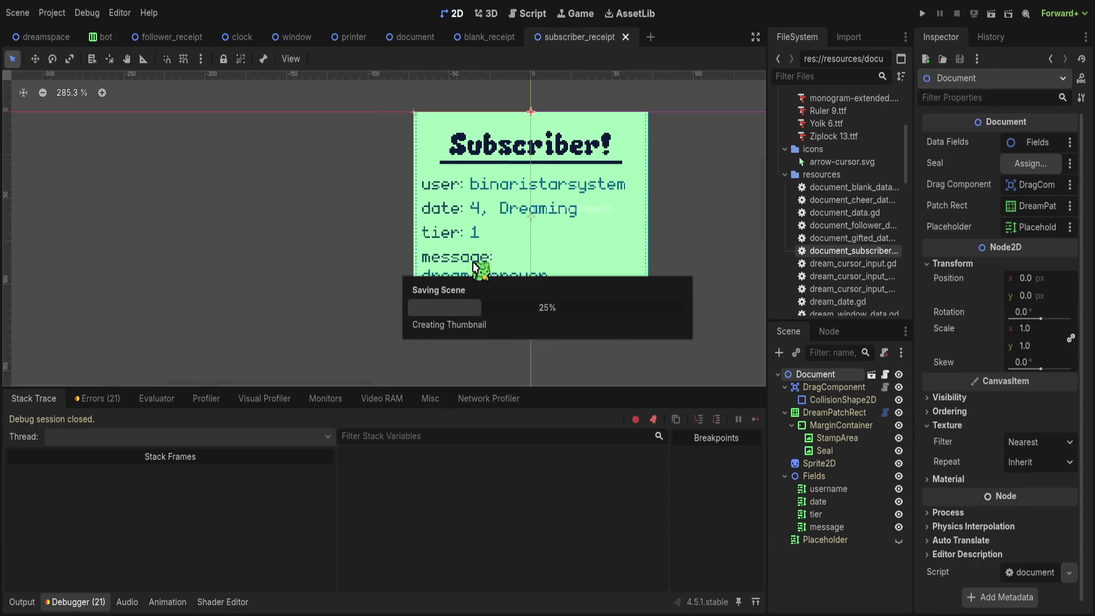
pyautogui.click(924, 15)
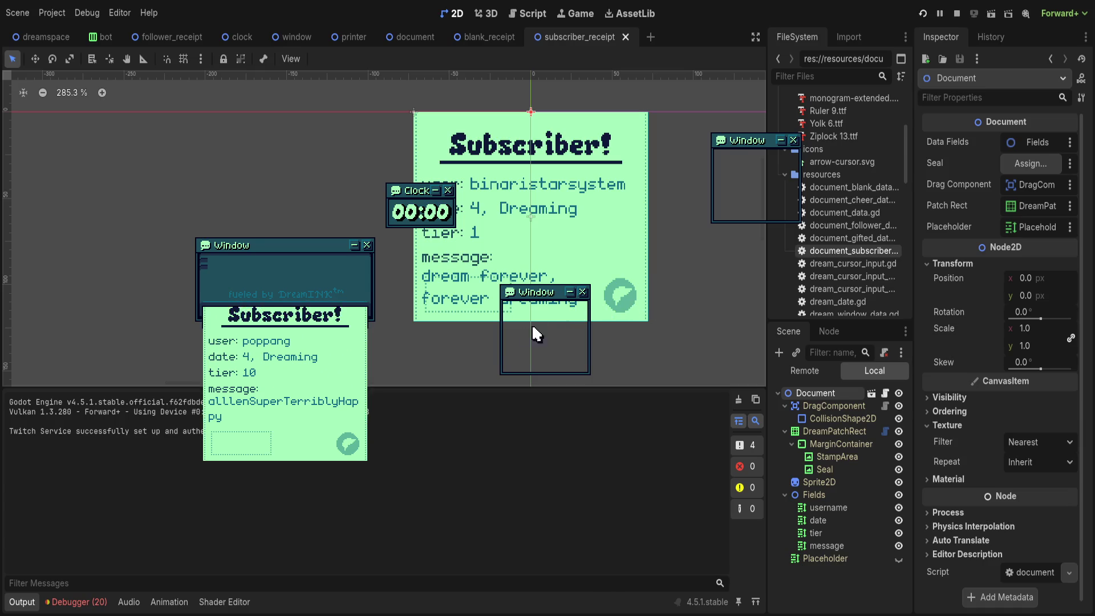
# Step: Drag the Subscriber! receipt across the screen and drop it at the lower right
pyautogui.moveTo(296, 398)
pyautogui.mouseDown()
pyautogui.moveTo(505, 319)
pyautogui.moveTo(803, 263)
pyautogui.moveTo(882, 441)
pyautogui.moveTo(873, 433)
pyautogui.mouseUp()
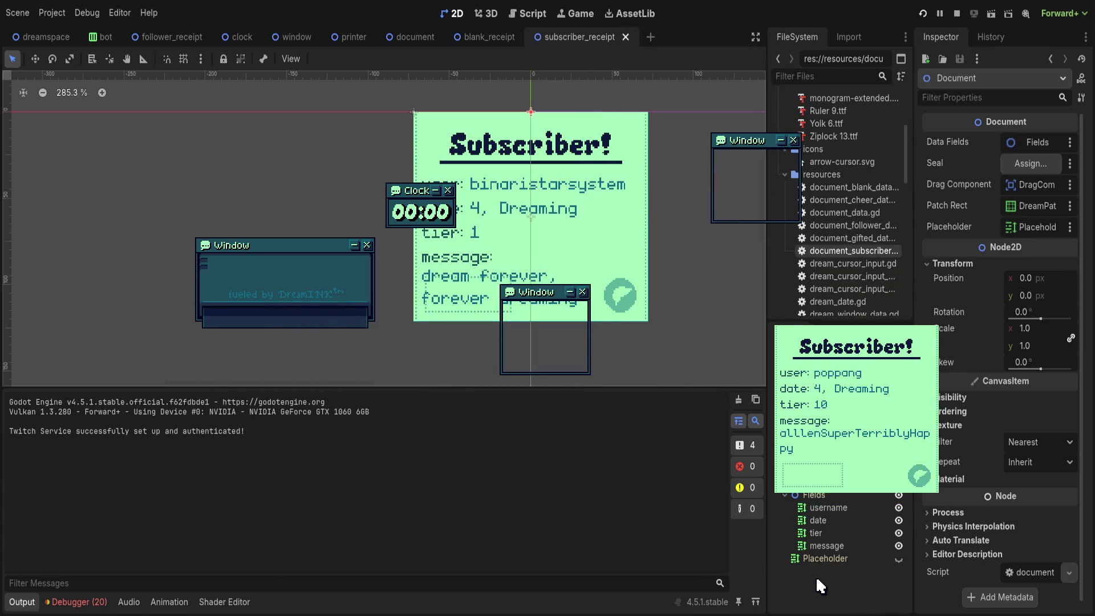
pyautogui.moveTo(860, 420)
pyautogui.mouseDown()
pyautogui.moveTo(853, 220)
pyautogui.moveTo(367, 116)
pyautogui.moveTo(724, 416)
pyautogui.moveTo(861, 496)
pyautogui.moveTo(866, 519)
pyautogui.mouseUp()
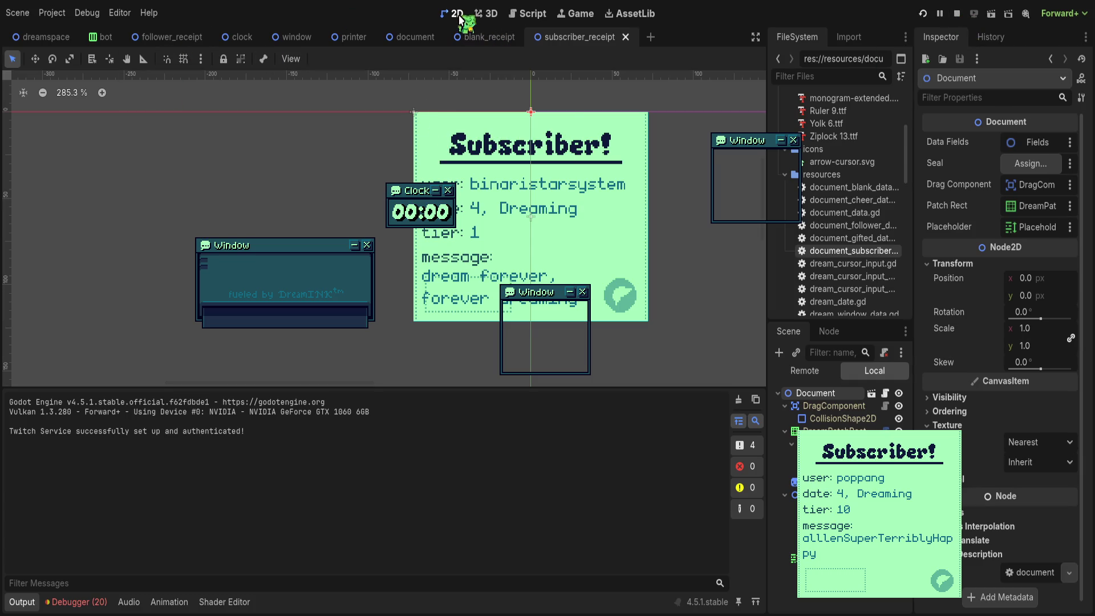
# Step: Cycle through the blank_receipt, follower_receipt, bot and clock scene tabs to reach dreamspace
pyautogui.click(488, 37)
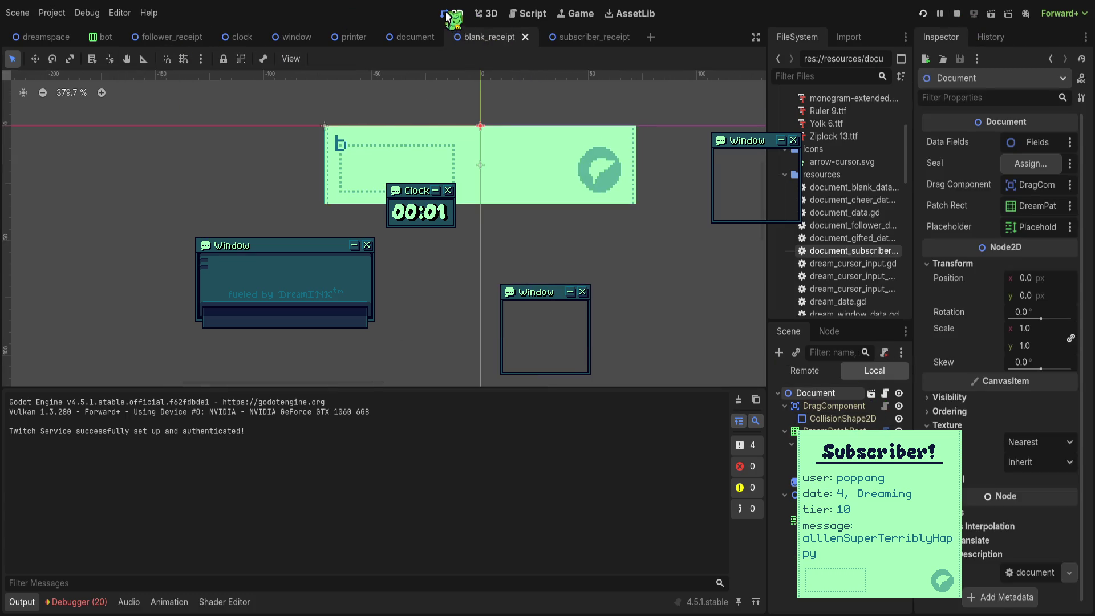
pyautogui.click(574, 37)
pyautogui.click(528, 14)
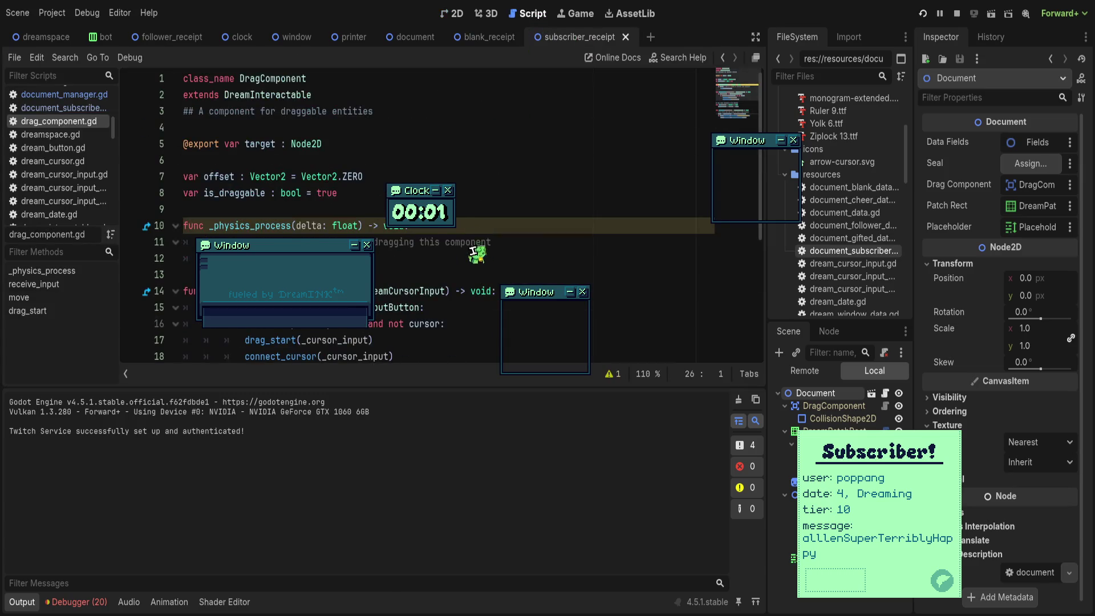
pyautogui.click(488, 36)
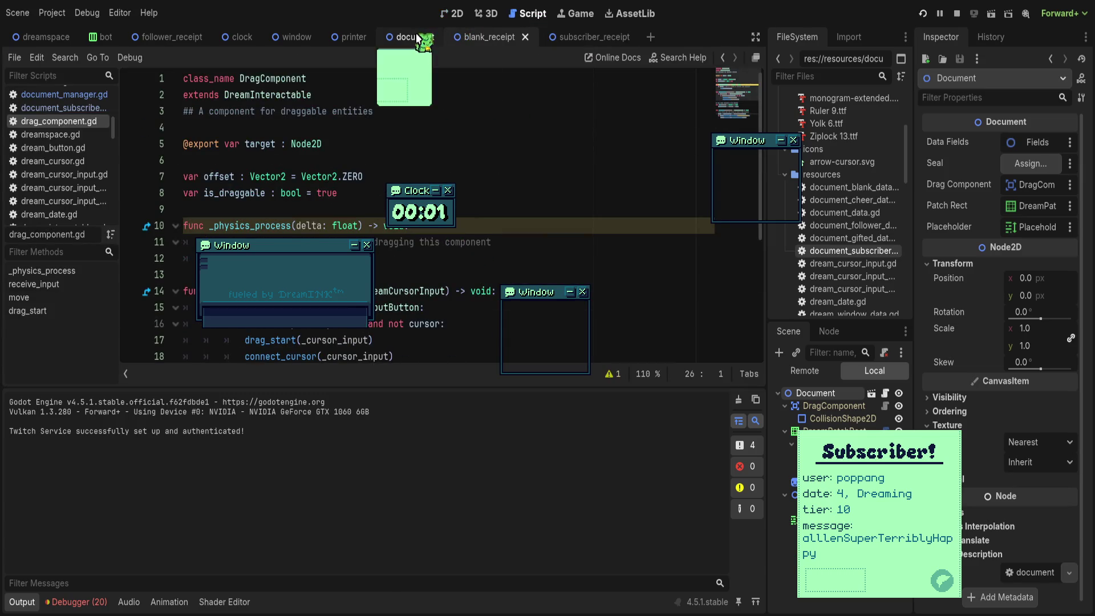
pyautogui.click(168, 37)
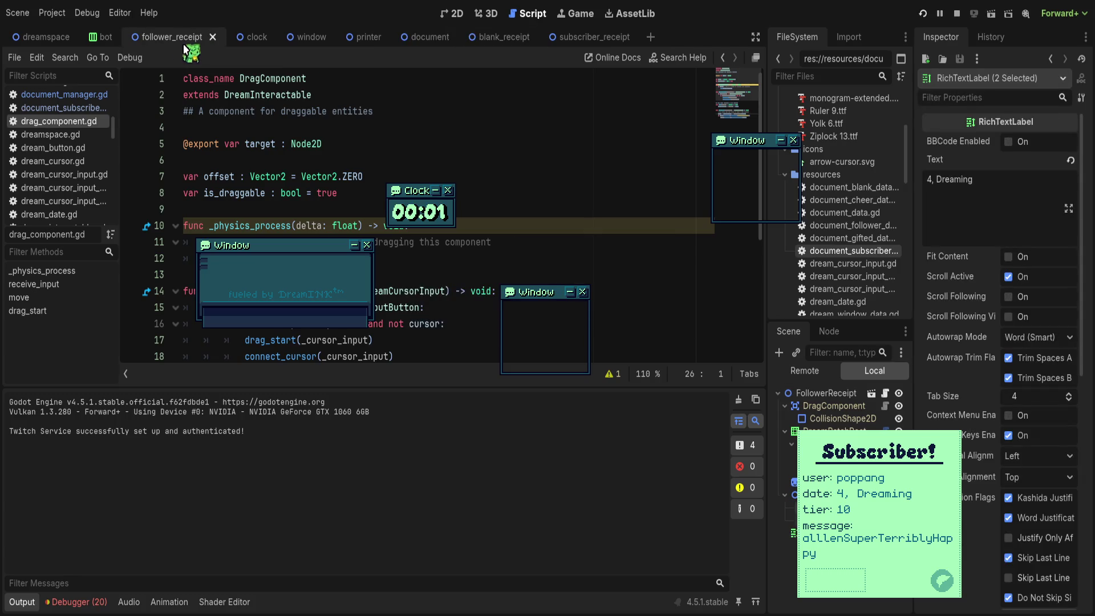
pyautogui.click(101, 38)
pyautogui.click(244, 38)
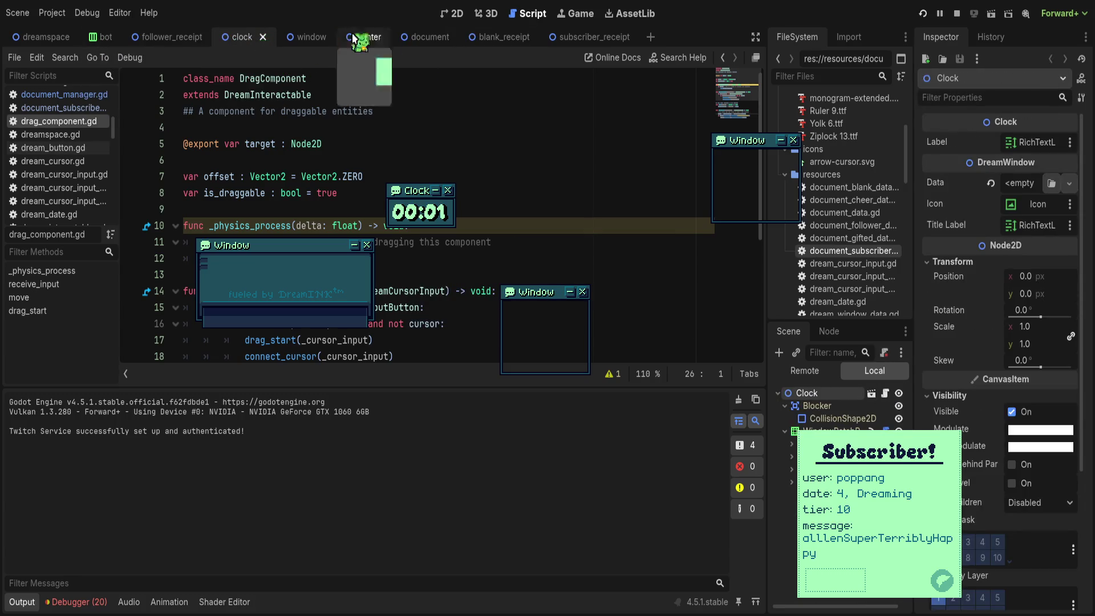
pyautogui.click(45, 37)
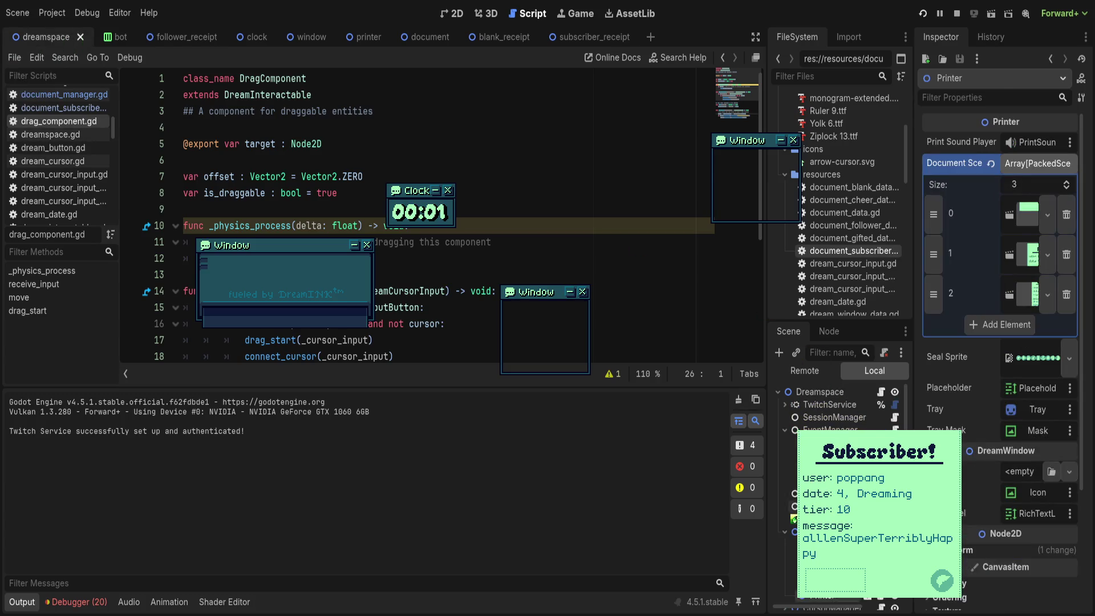
# Step: Add an opening parenthesis after data.tier on line 58 of document_manager.gd and save
pyautogui.click(64, 94)
pyautogui.scroll(2, 434, 256)
pyautogui.scroll(-6, 435, 256)
pyautogui.scroll(-4, 434, 256)
pyautogui.scroll(-8, 438, 262)
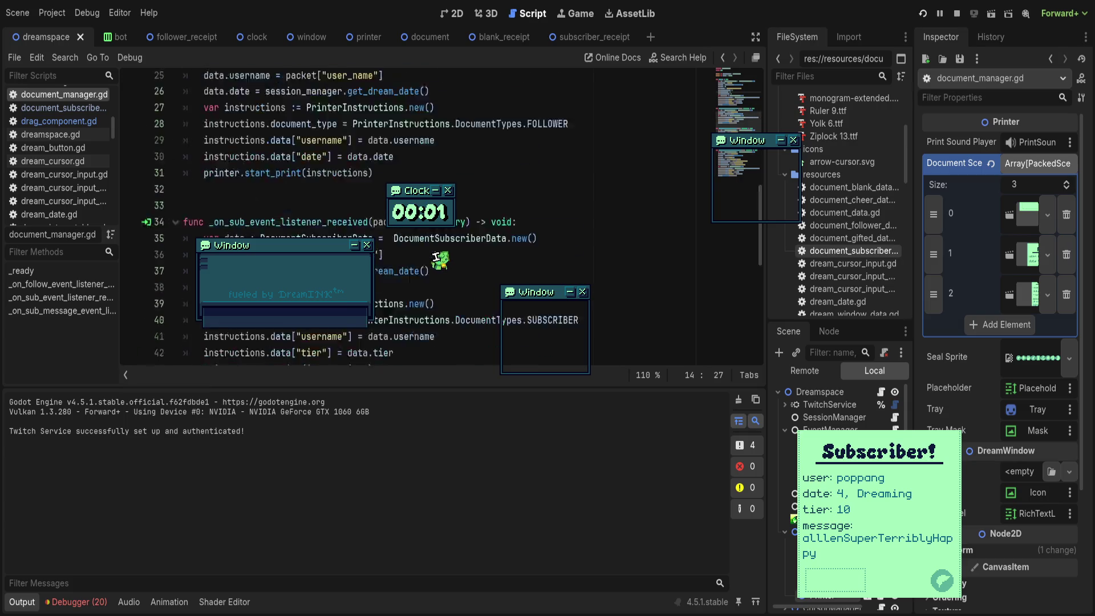
pyautogui.click(441, 289)
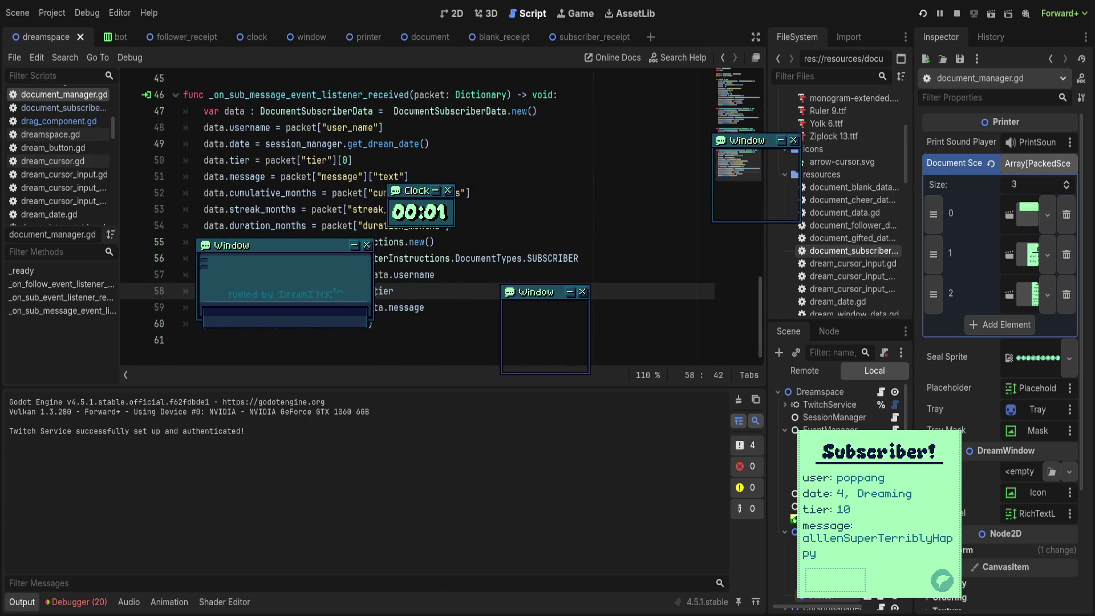
pyautogui.write('(')
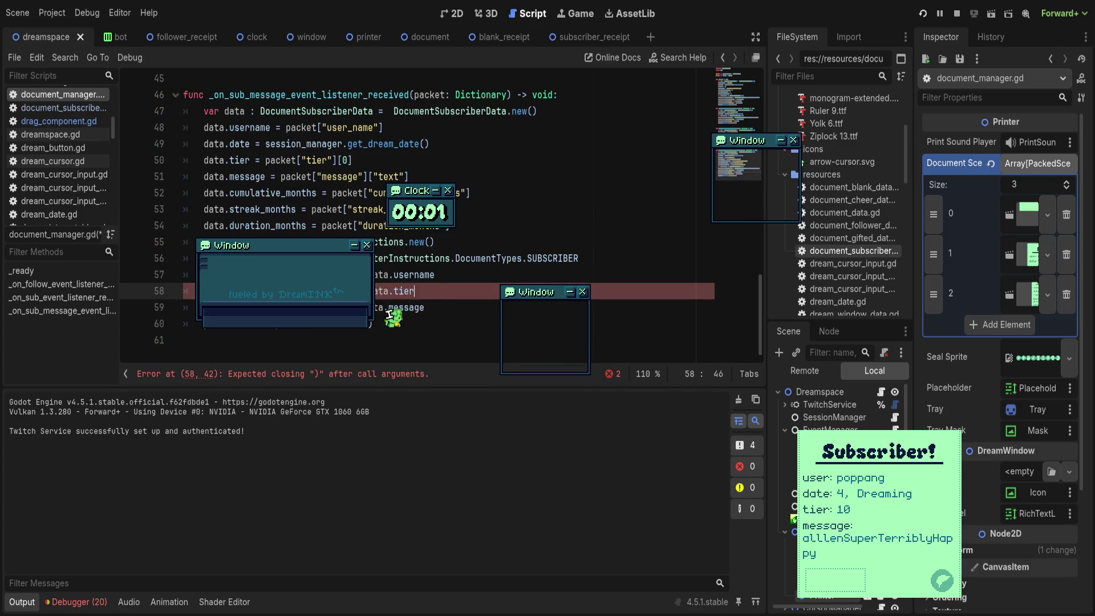
pyautogui.write(')')
pyautogui.hotkey('ctrl', 's')
# Step: Review lines 52 and 44 of the script, then stop the running game
pyautogui.click(475, 192)
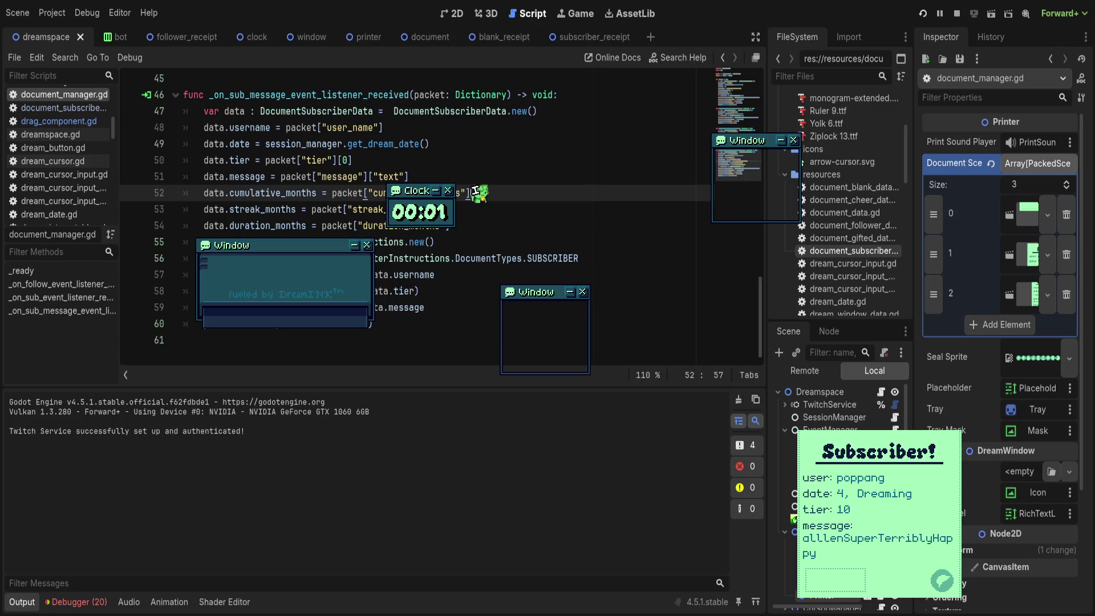
pyautogui.scroll(4, 477, 198)
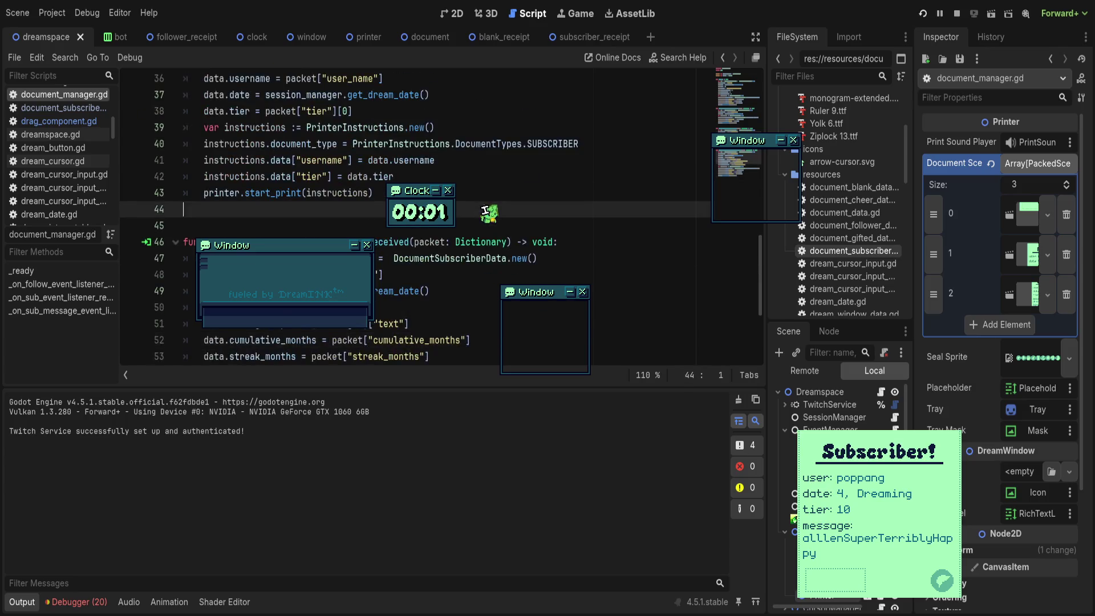
pyautogui.click(542, 258)
pyautogui.click(957, 13)
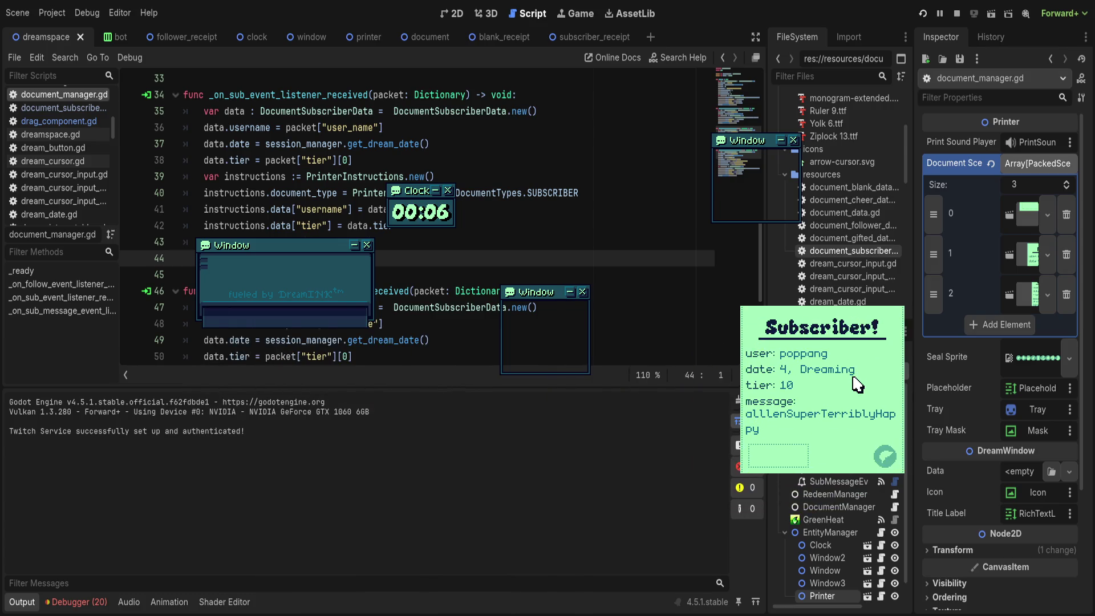
# Step: Drag the in-game windows and clock apart so the stacked windows no longer overlap
pyautogui.moveTo(275, 248); pyautogui.dragTo(208, 133)
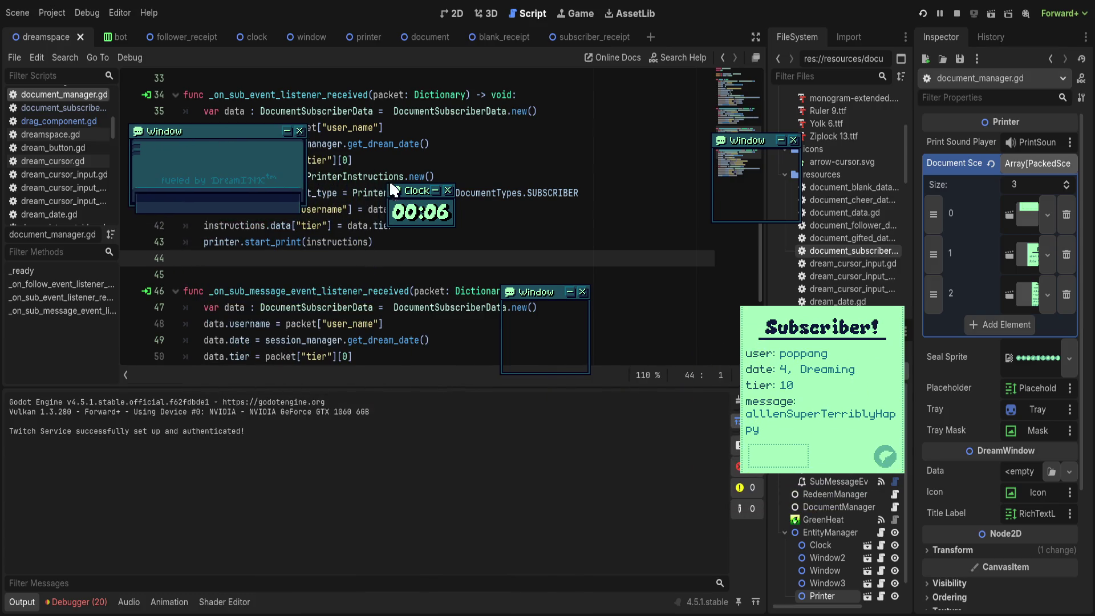
pyautogui.moveTo(417, 195); pyautogui.dragTo(439, 120)
pyautogui.moveTo(544, 293); pyautogui.dragTo(578, 150)
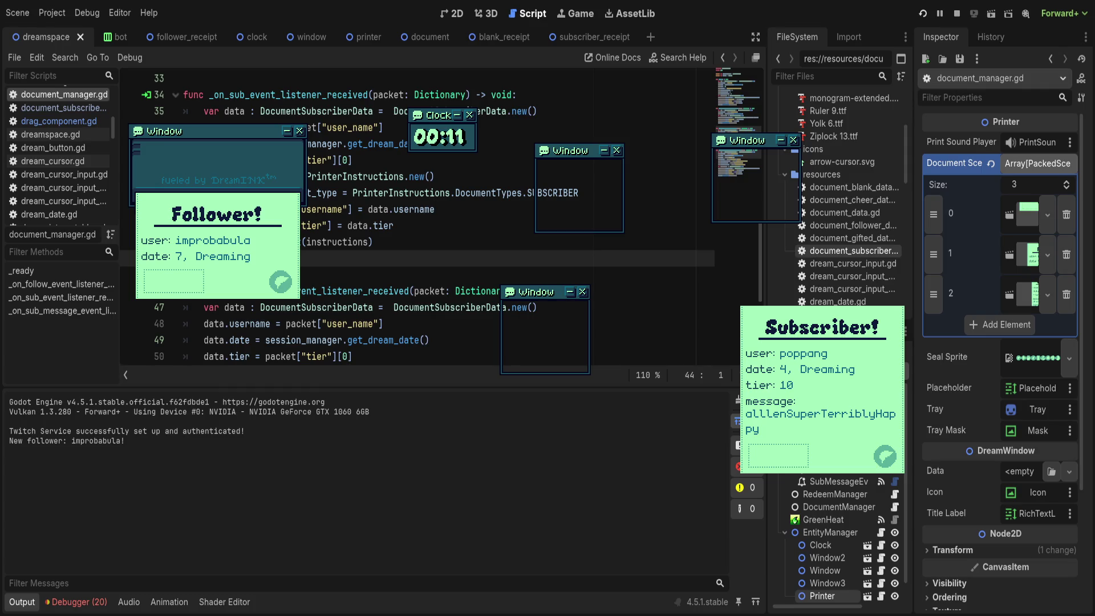
# Step: Drag the Follower! receipt from the upper-left printer window down and right toward the centre
pyautogui.moveTo(270, 251)
pyautogui.mouseDown()
pyautogui.moveTo(321, 353)
pyautogui.moveTo(344, 360)
pyautogui.mouseUp()
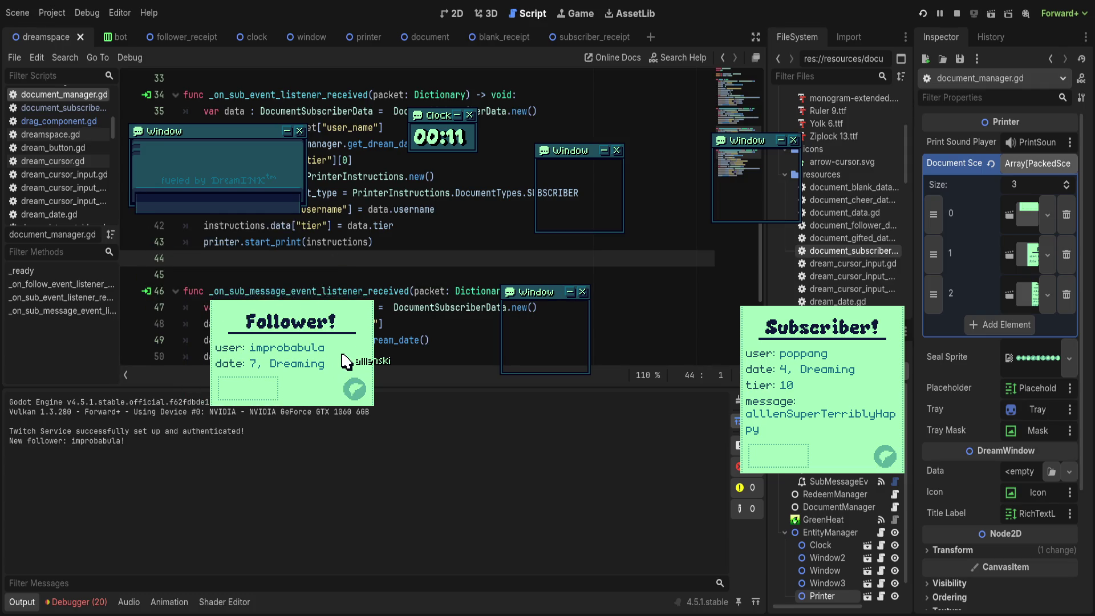
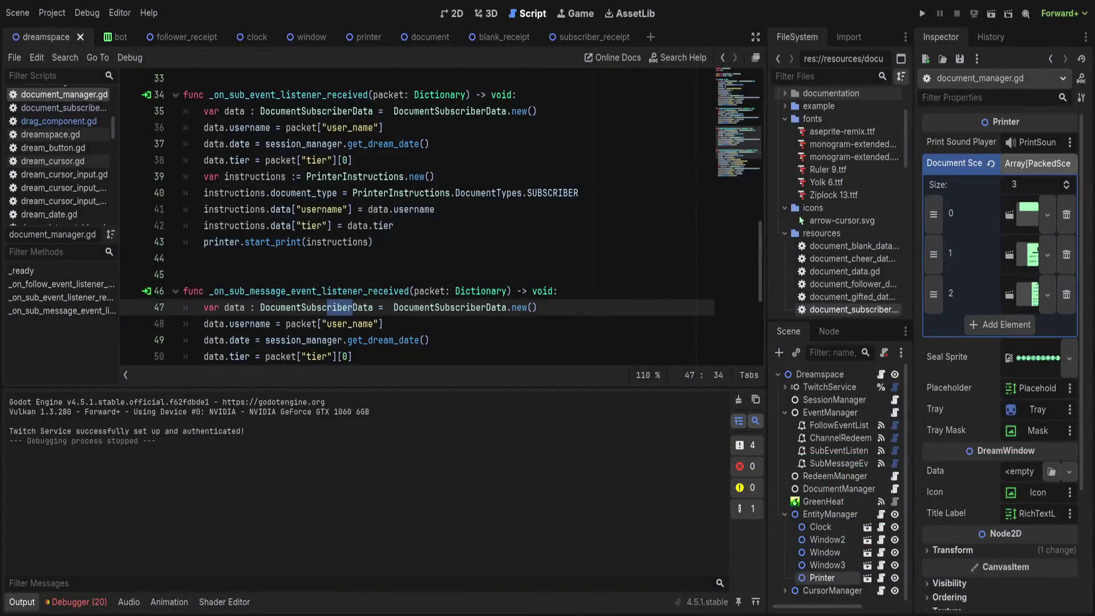
# Step: Launch the desktop-pet project to test the Subscriber receipt printout
pyautogui.click(922, 14)
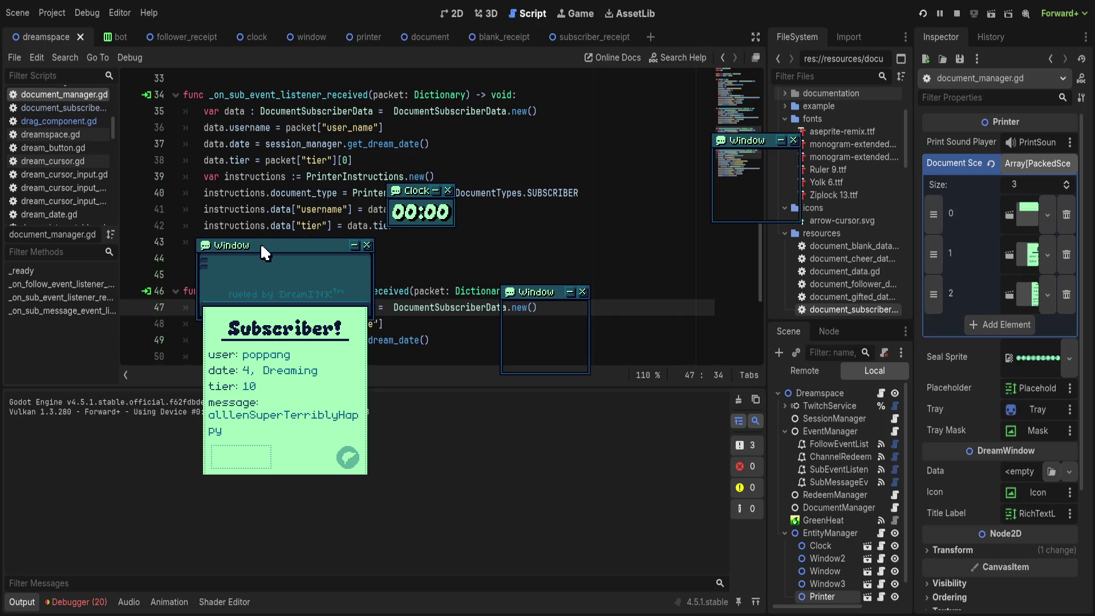
# Step: Move the running printer window aside and return to the 2D scene view
pyautogui.moveTo(260, 244); pyautogui.dragTo(103, 73)
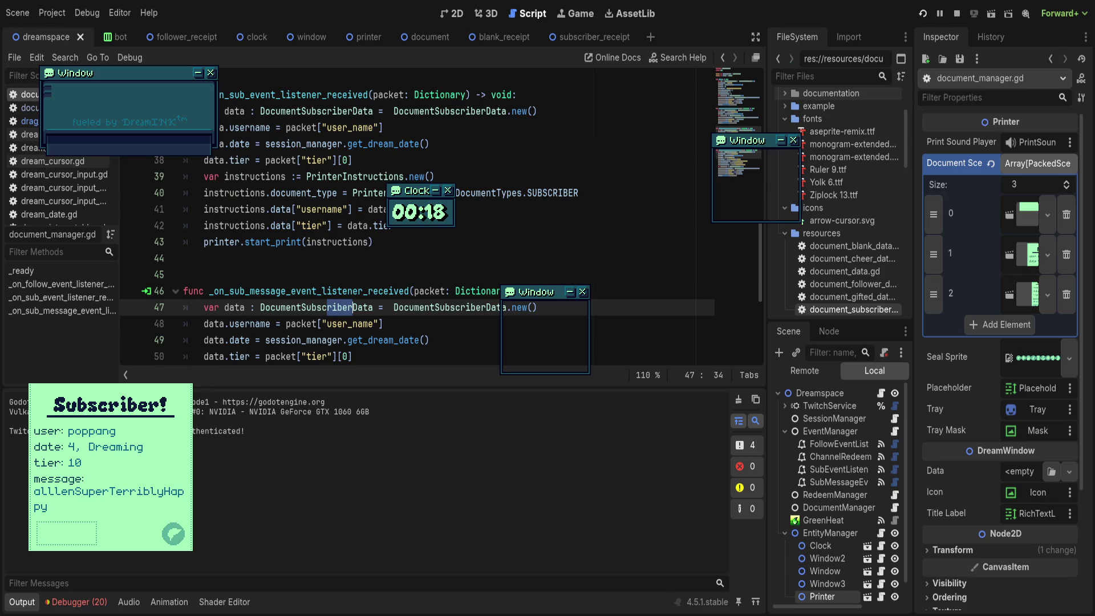
pyautogui.click(453, 13)
# Step: Select Dreamspace, expand TwitchService, and inspect its TwitchAPI child node
pyautogui.click(819, 393)
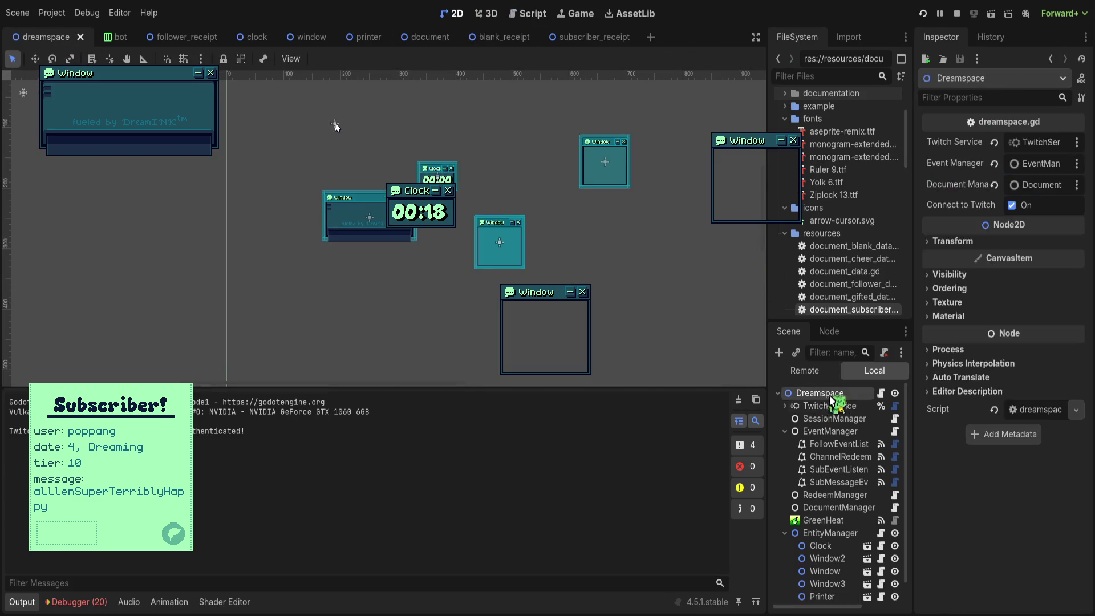
pyautogui.click(823, 407)
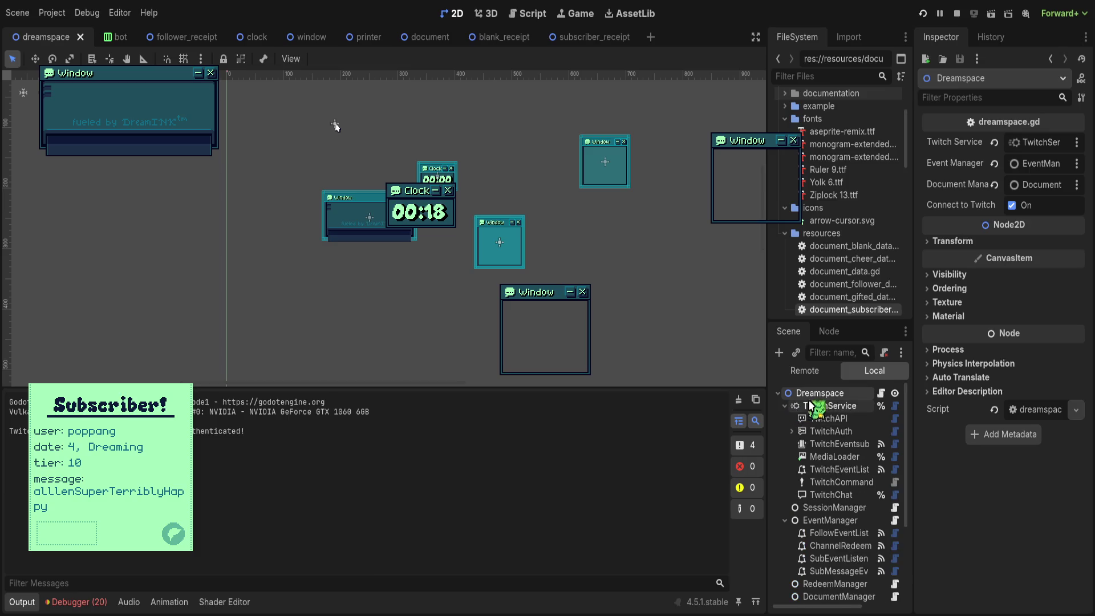
pyautogui.click(824, 418)
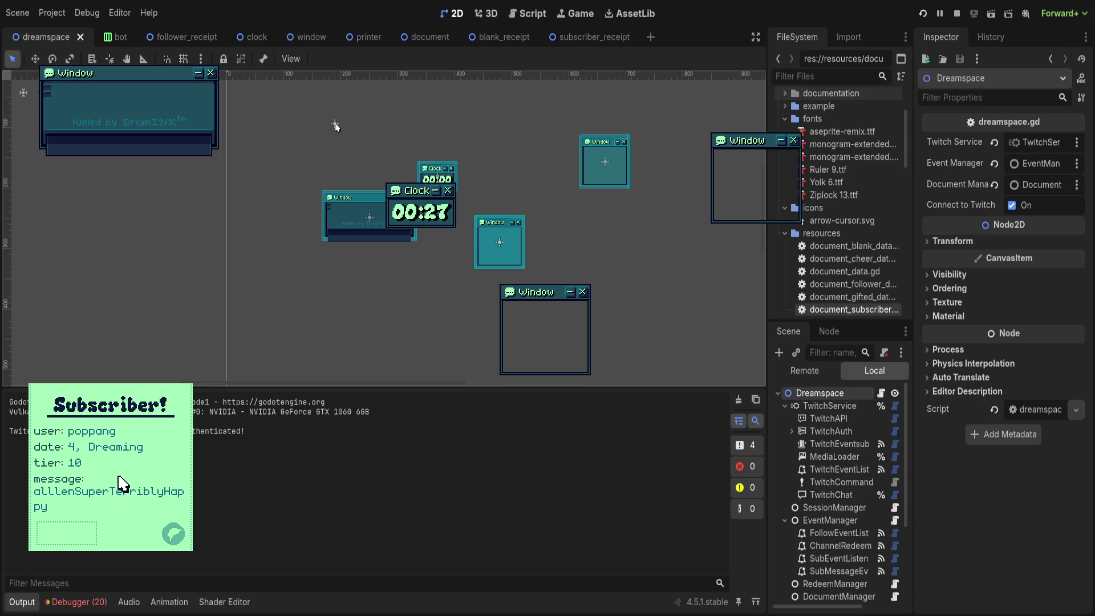
# Step: Move the top-left game window toward the middle, then stop the running project
pyautogui.moveTo(148, 75)
pyautogui.mouseDown()
pyautogui.moveTo(279, 187)
pyautogui.moveTo(163, 92)
pyautogui.mouseUp()
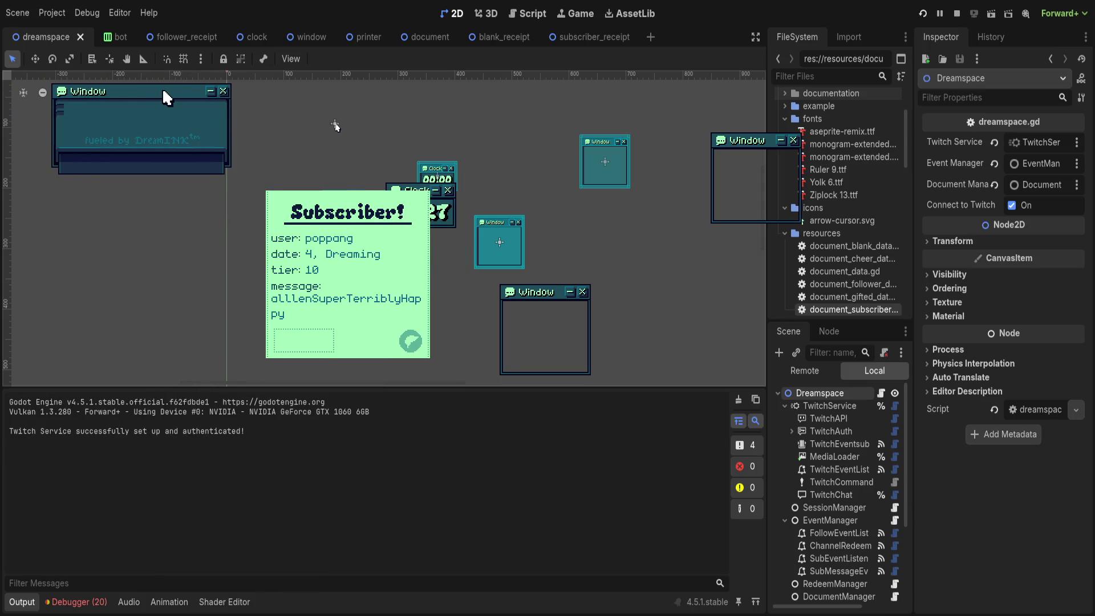
pyautogui.click(957, 13)
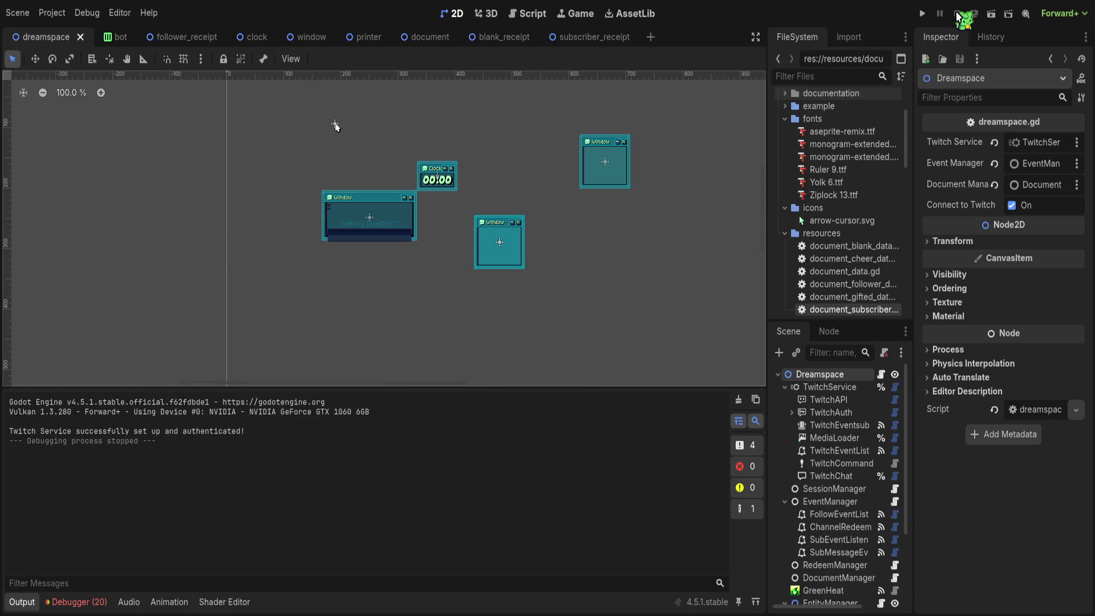
# Step: Run the project again and scroll through the Twitch setup code in dreamspace.gd
pyautogui.click(922, 13)
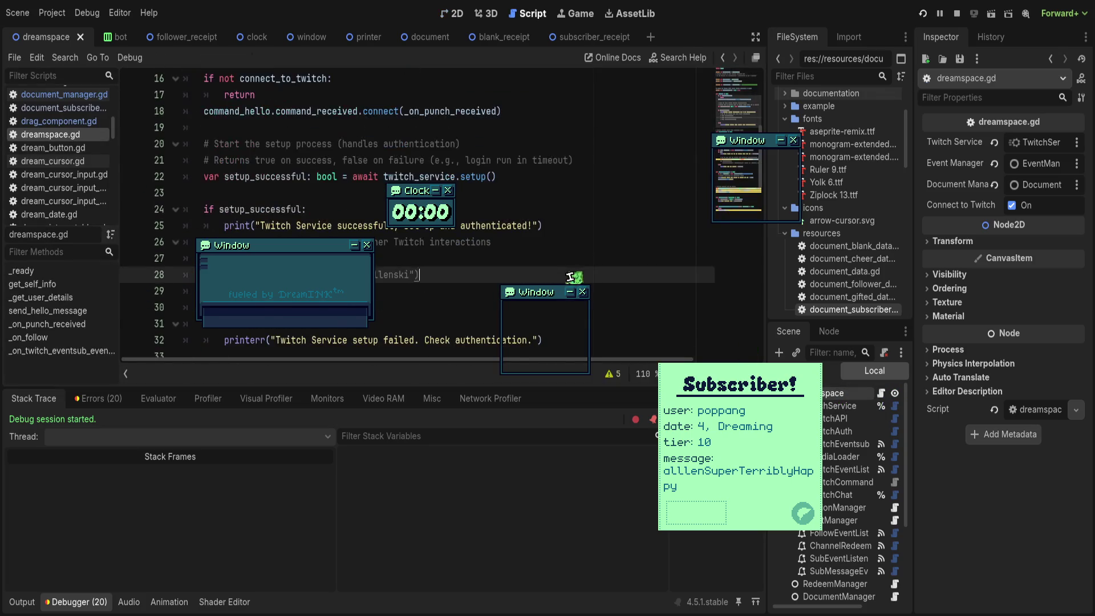
pyautogui.scroll(-2, 416, 217)
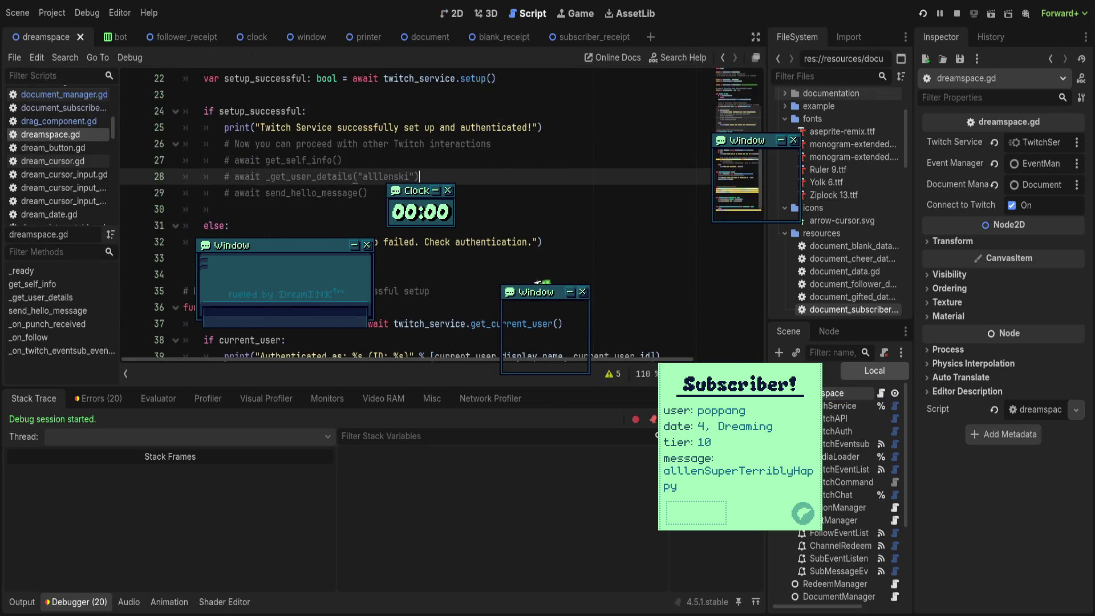
pyautogui.scroll(-3, 519, 277)
pyautogui.scroll(-3, 519, 278)
pyautogui.scroll(6, 562, 280)
# Step: Validate the EventSub scopes on the TwitchEventsub node in the 2D view
pyautogui.click(453, 14)
pyautogui.click(858, 444)
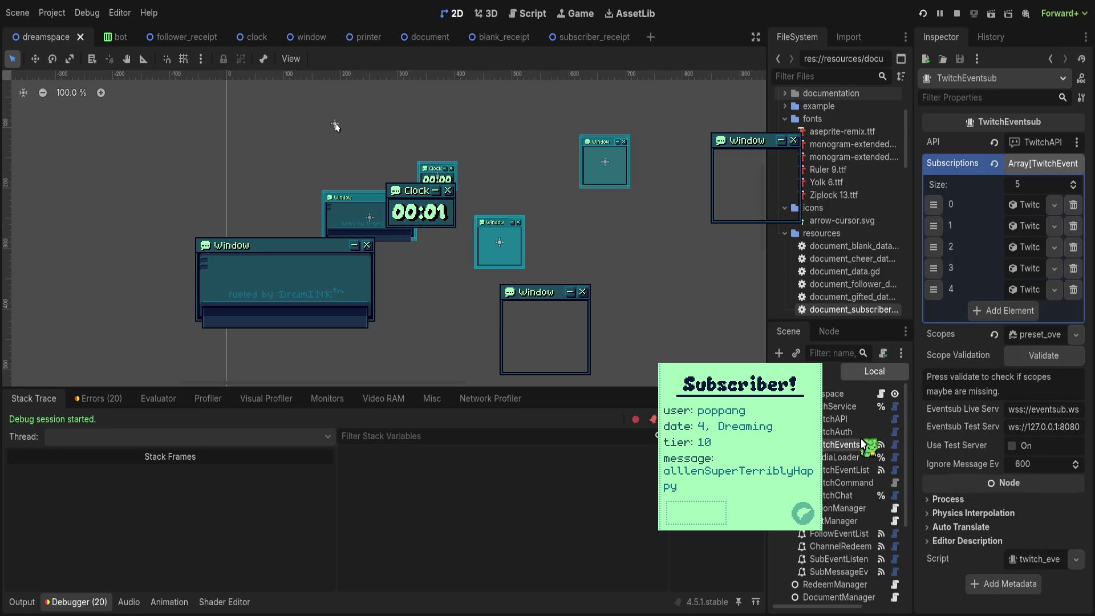
pyautogui.click(1024, 356)
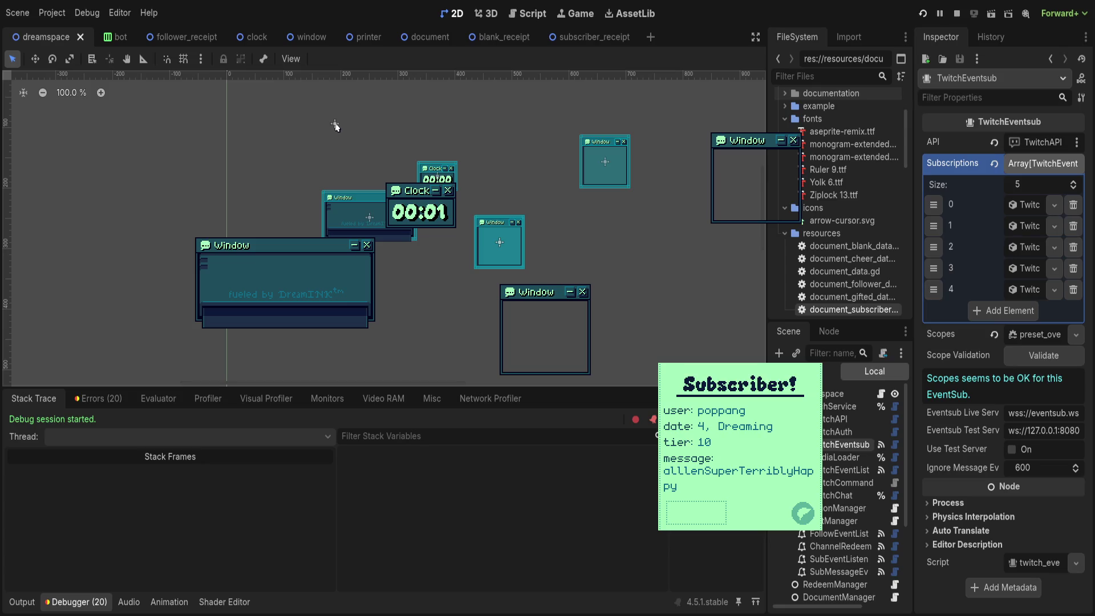
# Step: Stop the project with F8 and select TwitchService to inspect its token settings
pyautogui.press('F8')
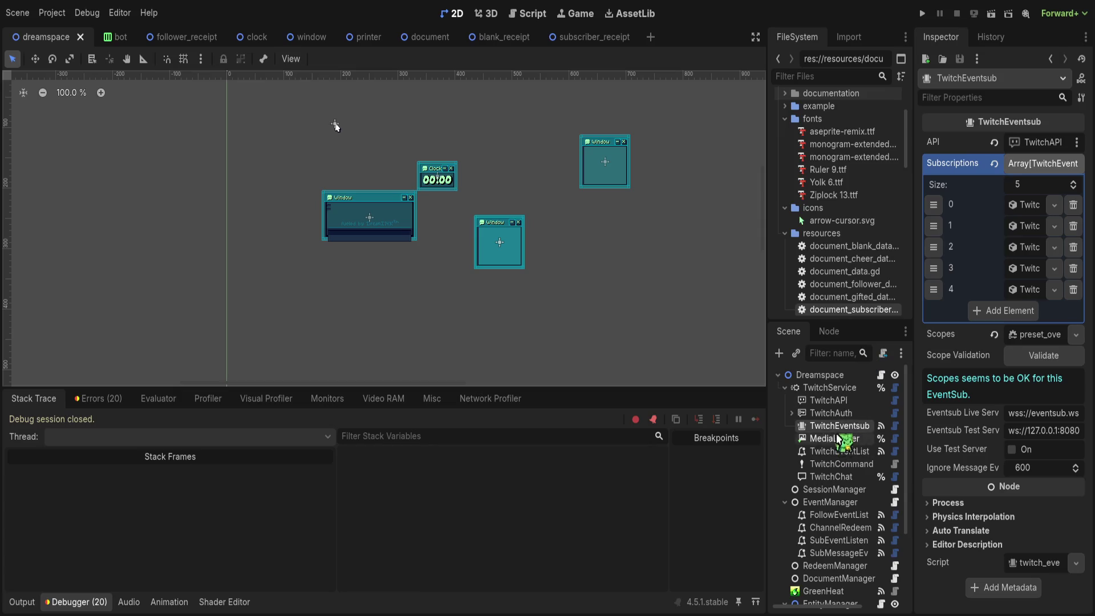
pyautogui.click(823, 374)
pyautogui.click(833, 387)
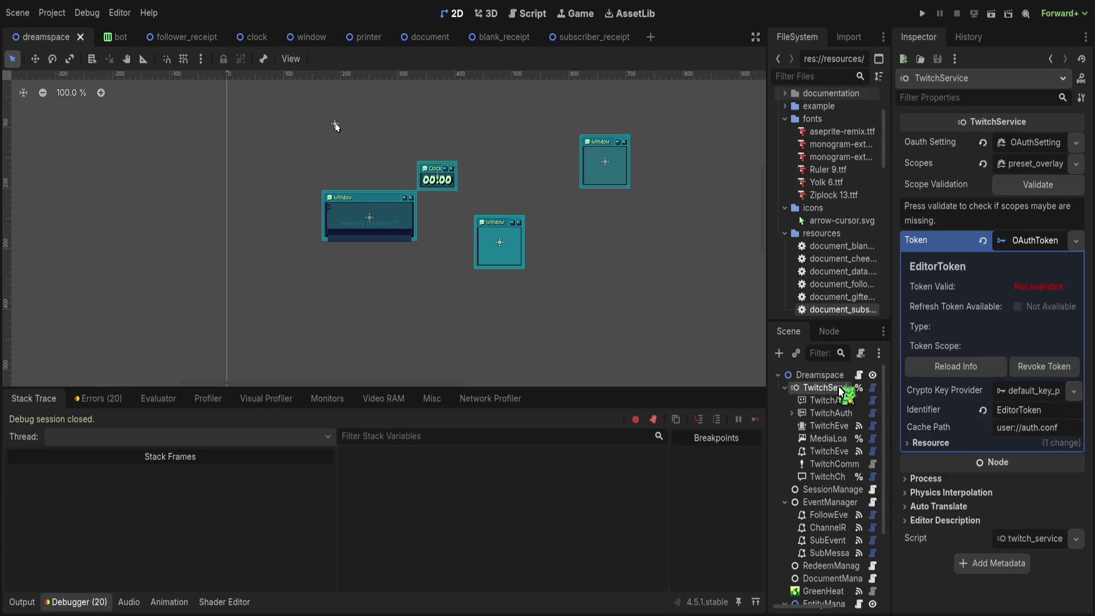